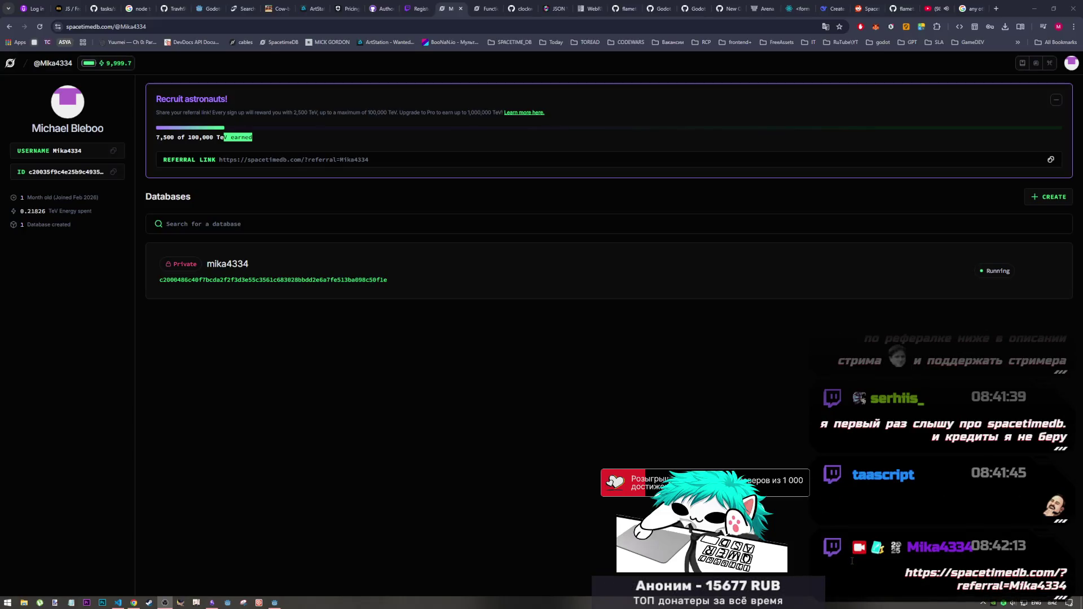
Glance at index.ts, highlight the 100,000 TeV referral goal on the profile, then go to the Functions docs tab.
click(117, 602)
key(alt+Tab)
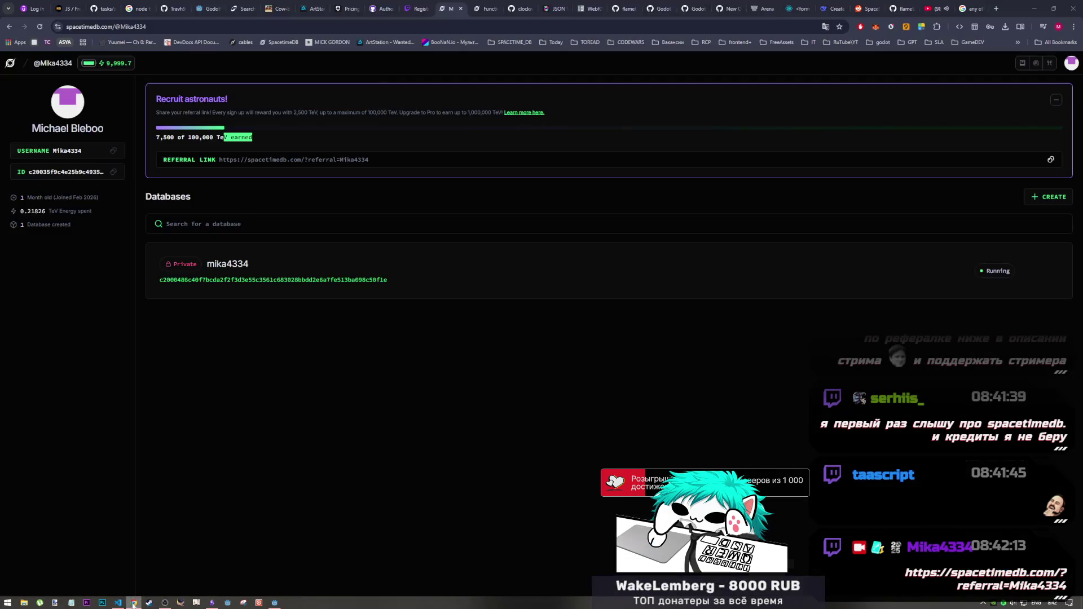
mouse_move(228, 139)
mouse_down()
mouse_move(163, 139)
mouse_move(188, 139)
mouse_up()
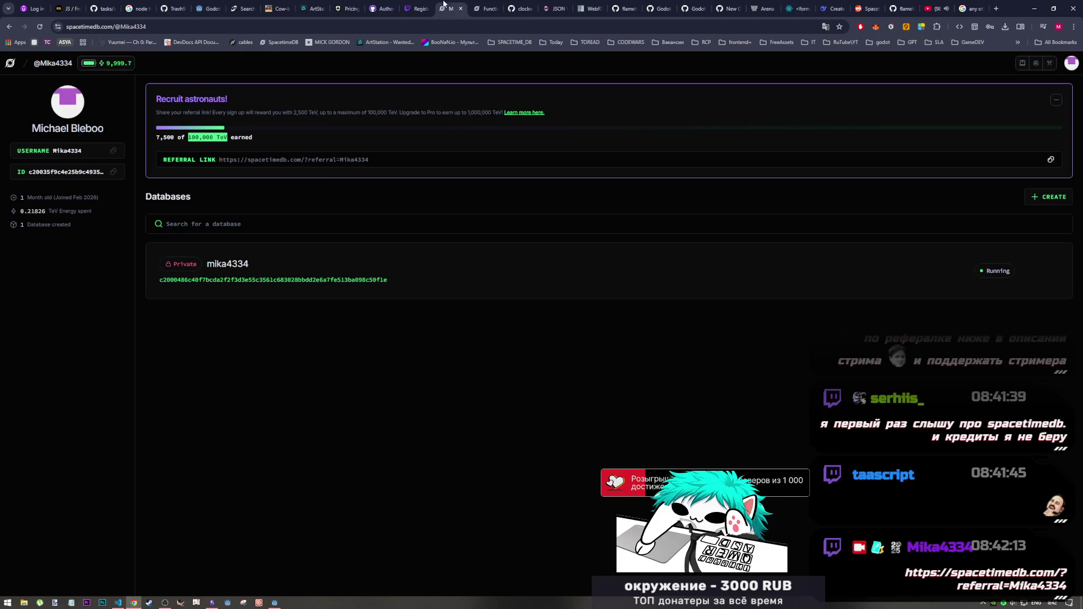
key(ctrl+Tab)
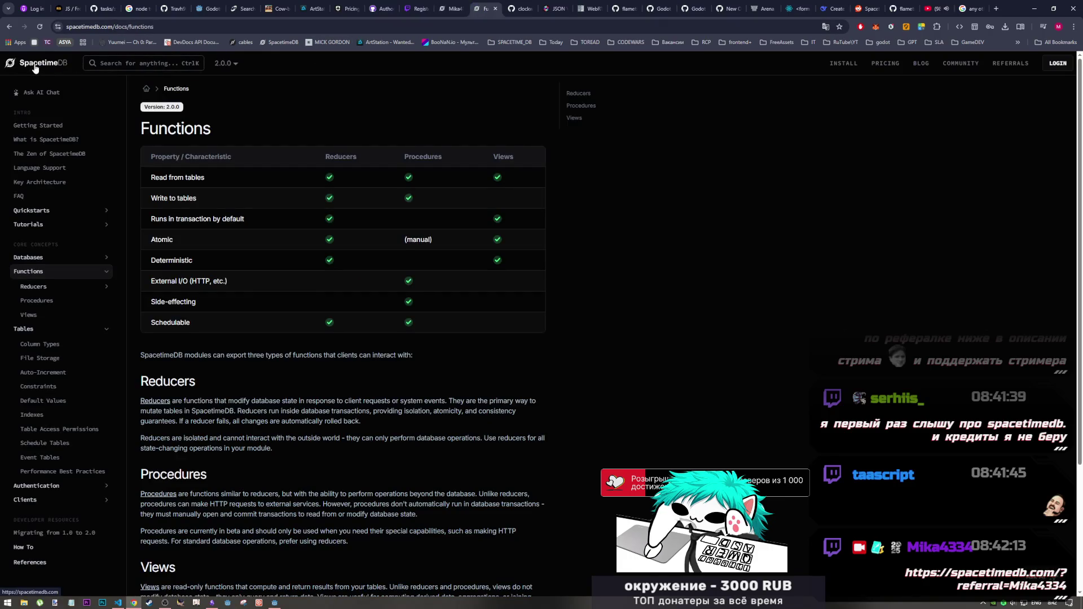
Open the SpacetimeDB home page from the logo in a new tab and switch to it.
middle_click(36, 69)
key(ctrl+Tab)
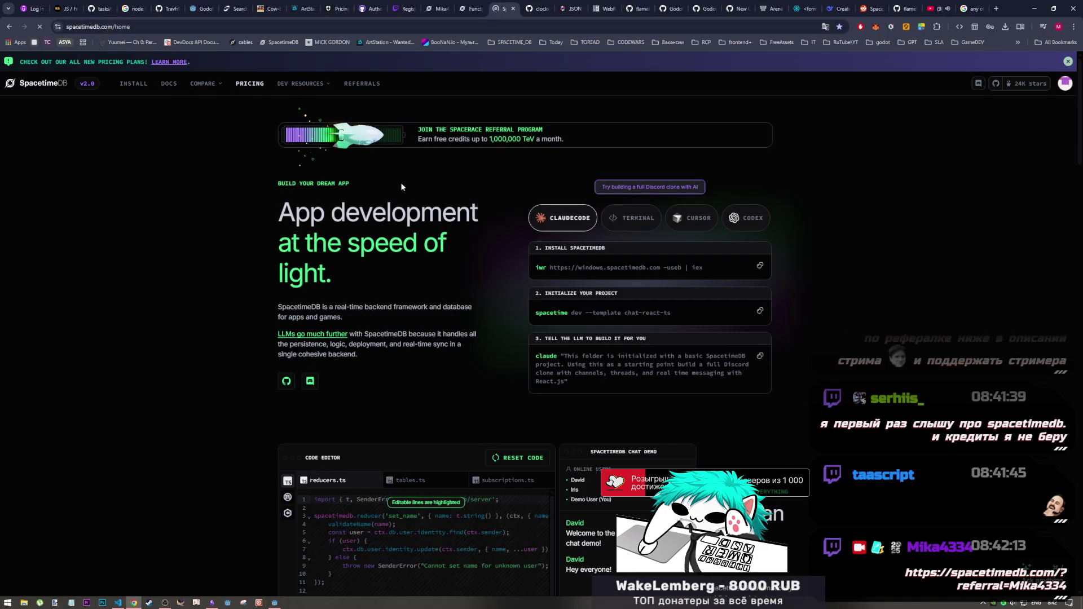
On Pricing, highlight the Pro plan's 100,000 TeV credit, $25/month price, storage and egress allowances.
scroll(435, 237, down, 2)
drag(436, 237, 477, 237)
drag(456, 192, 502, 191)
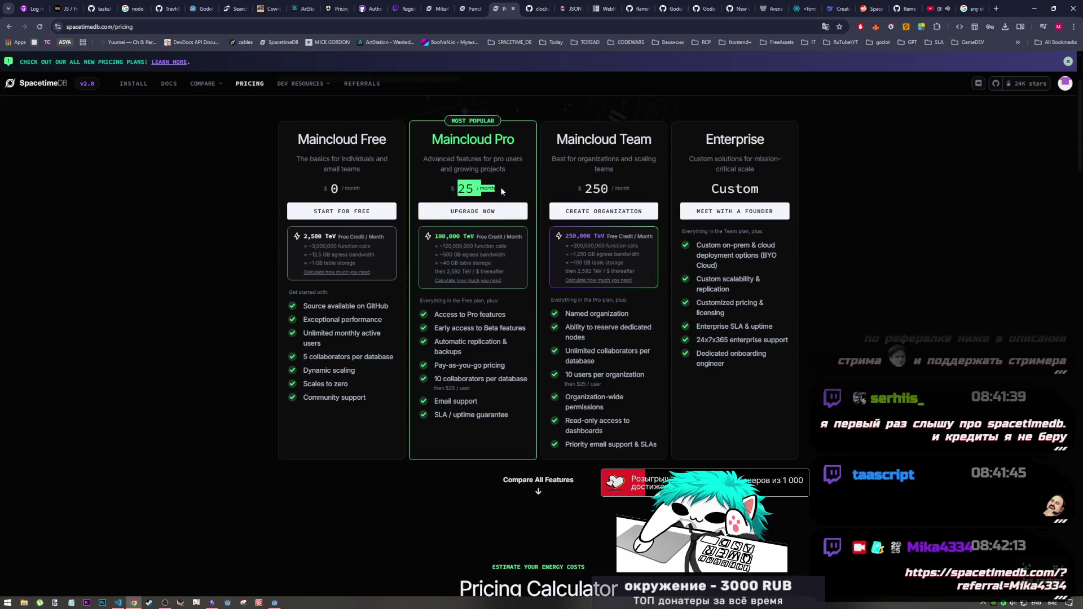
drag(450, 264, 493, 265)
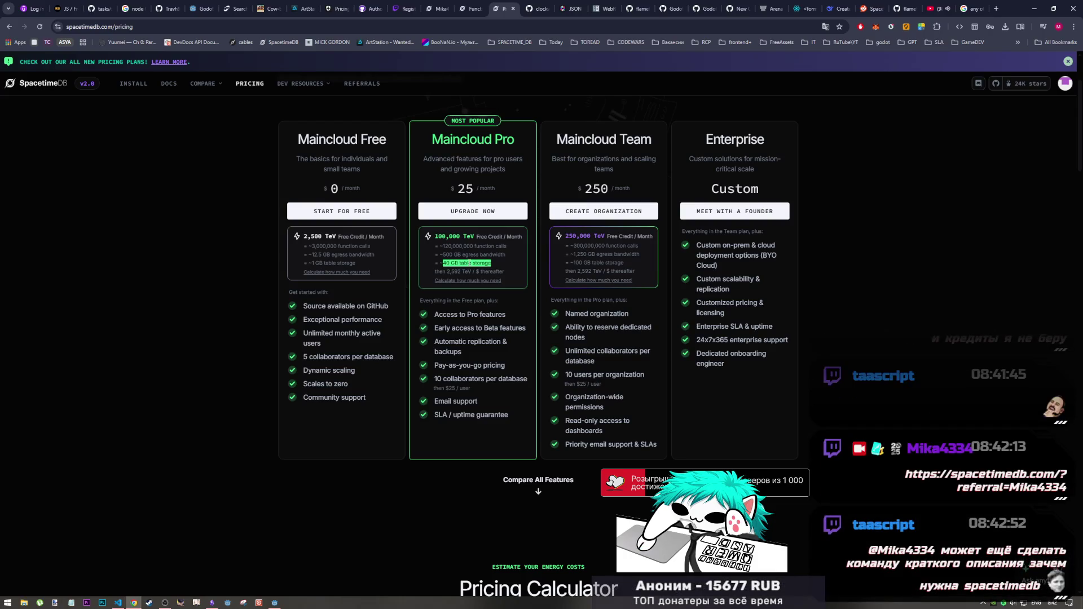
click(446, 253)
mouse_move(442, 255)
mouse_down()
mouse_move(506, 259)
mouse_move(435, 258)
mouse_up()
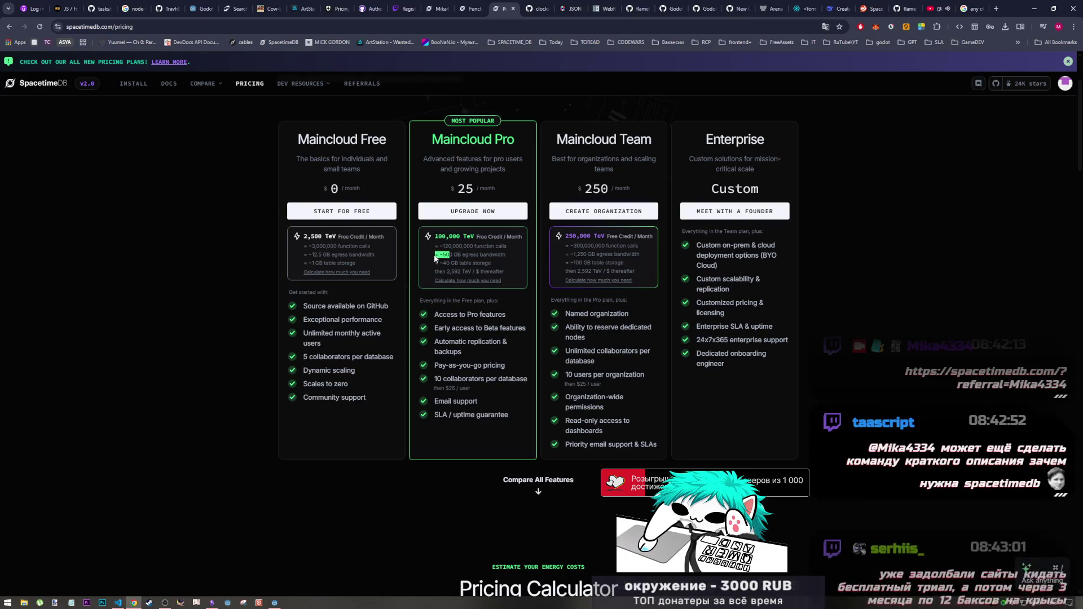
Compare Free (12.5 GB egress) and Pro function-call and credit allowances, then return to the profile.
click(320, 255)
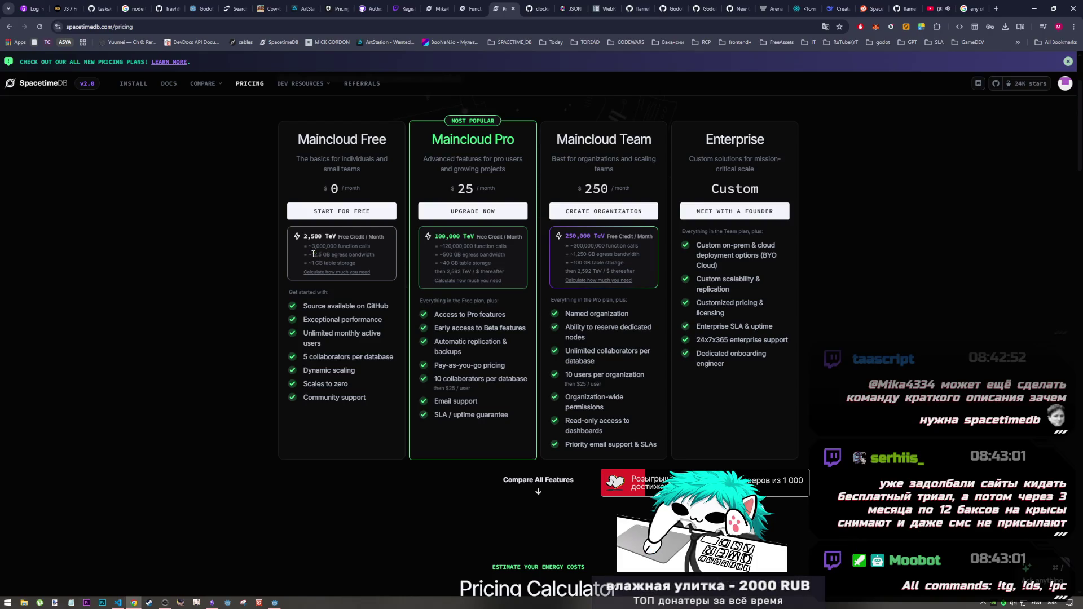
drag(313, 254, 381, 256)
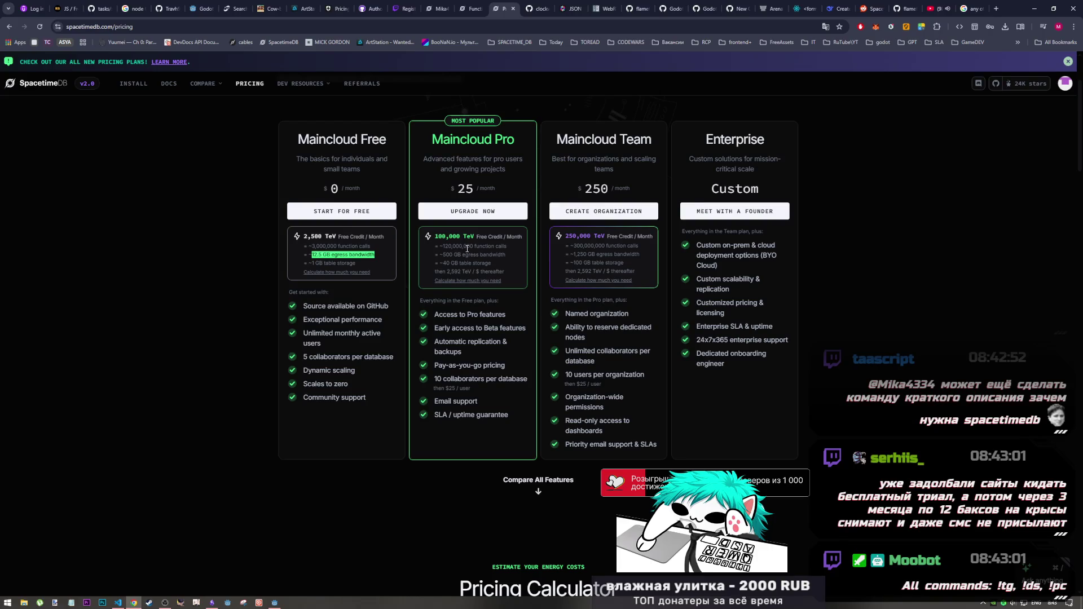
mouse_move(312, 246)
mouse_down()
mouse_move(350, 247)
mouse_move(304, 246)
mouse_up()
mouse_move(437, 248)
mouse_down()
mouse_move(506, 247)
mouse_move(435, 247)
mouse_move(468, 263)
mouse_move(438, 237)
mouse_move(476, 248)
mouse_up()
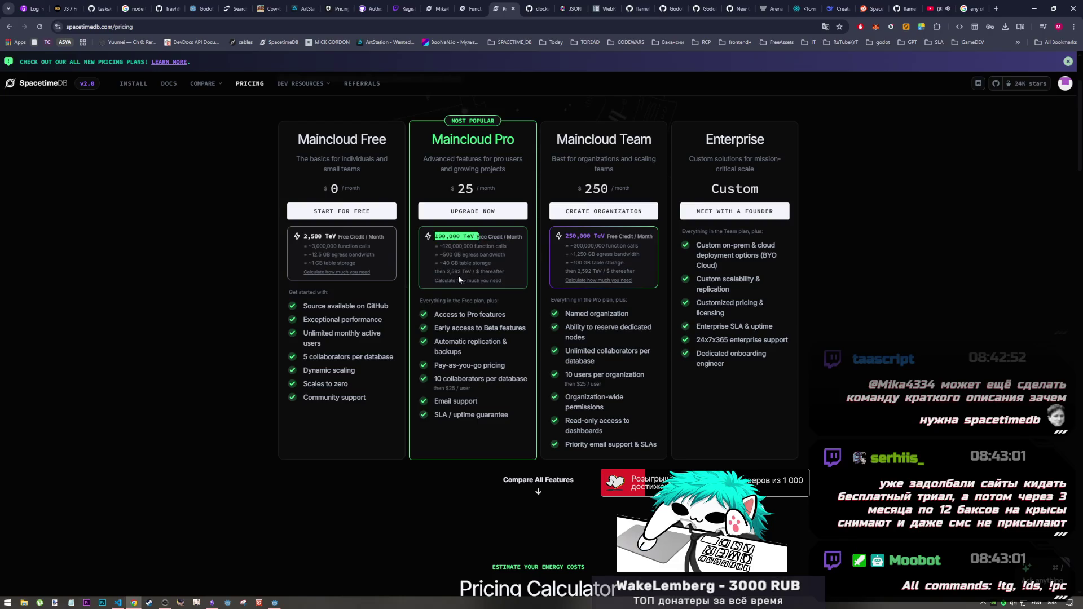
drag(384, 237, 364, 237)
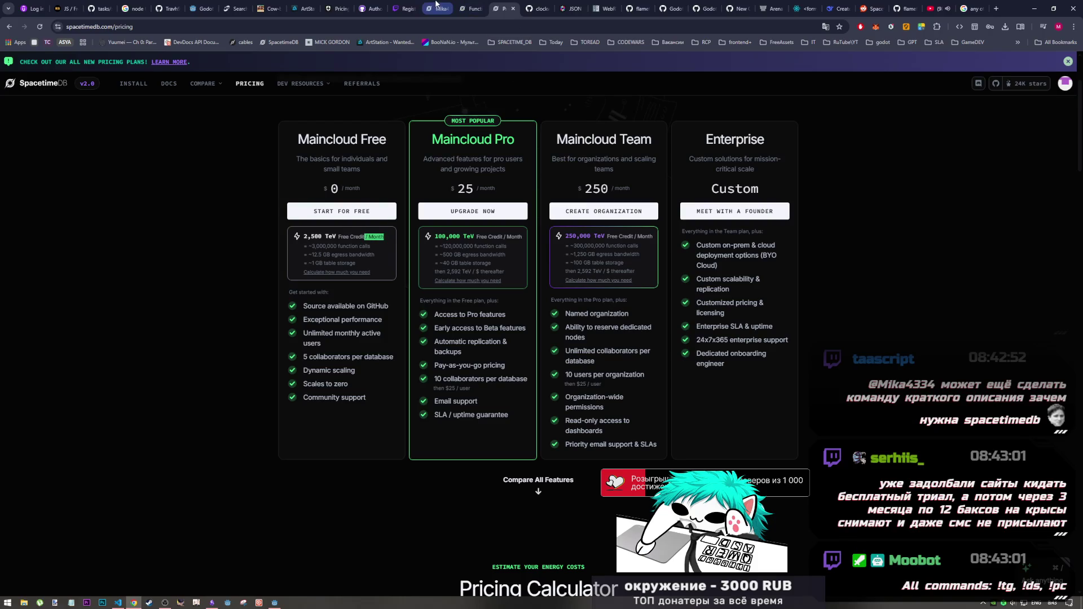
click(437, 8)
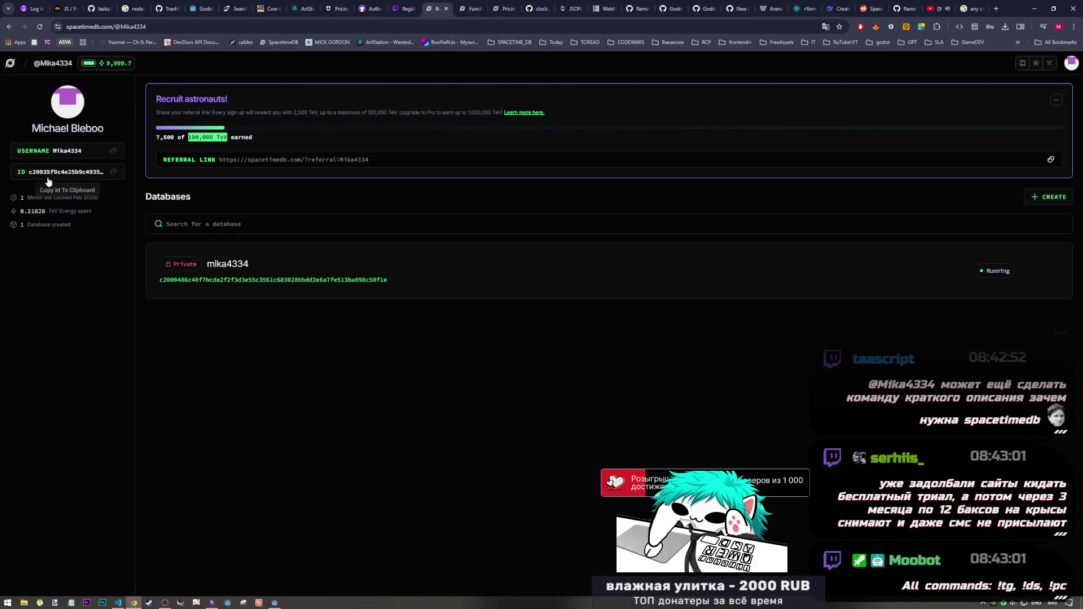
Open the database's overview page, glancing at the SpacetimeArchitecture notes before moving to index.ts.
click(214, 265)
click(212, 602)
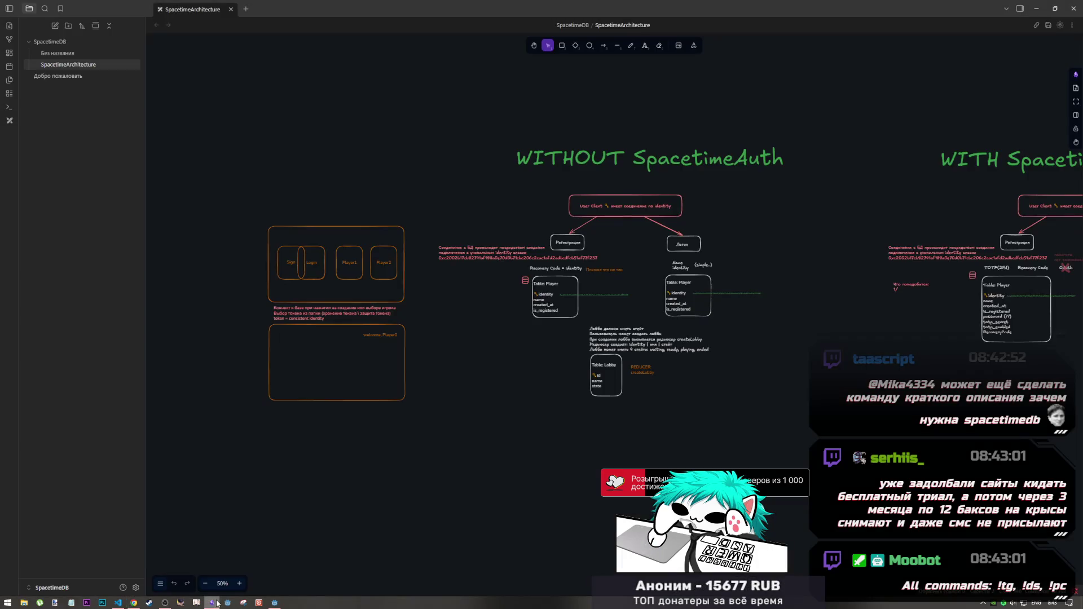
click(133, 602)
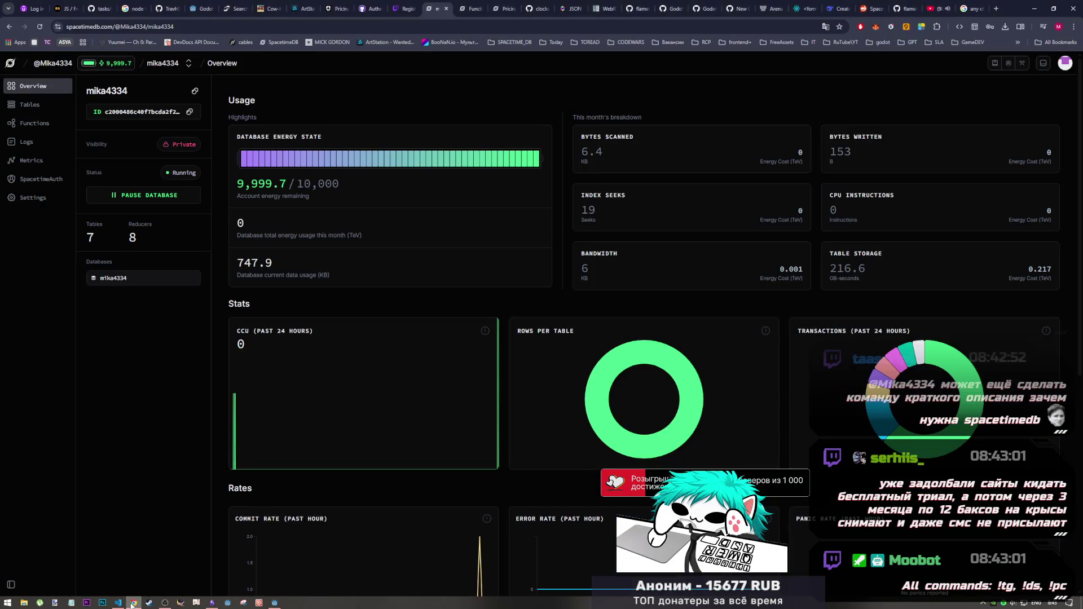
click(166, 602)
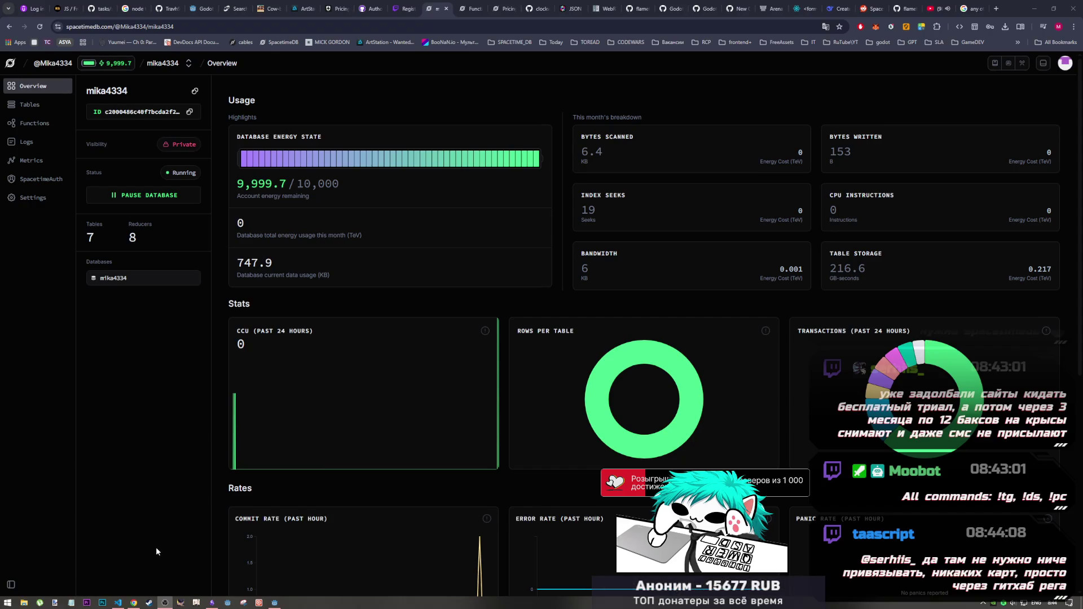
mouse_move(123, 603)
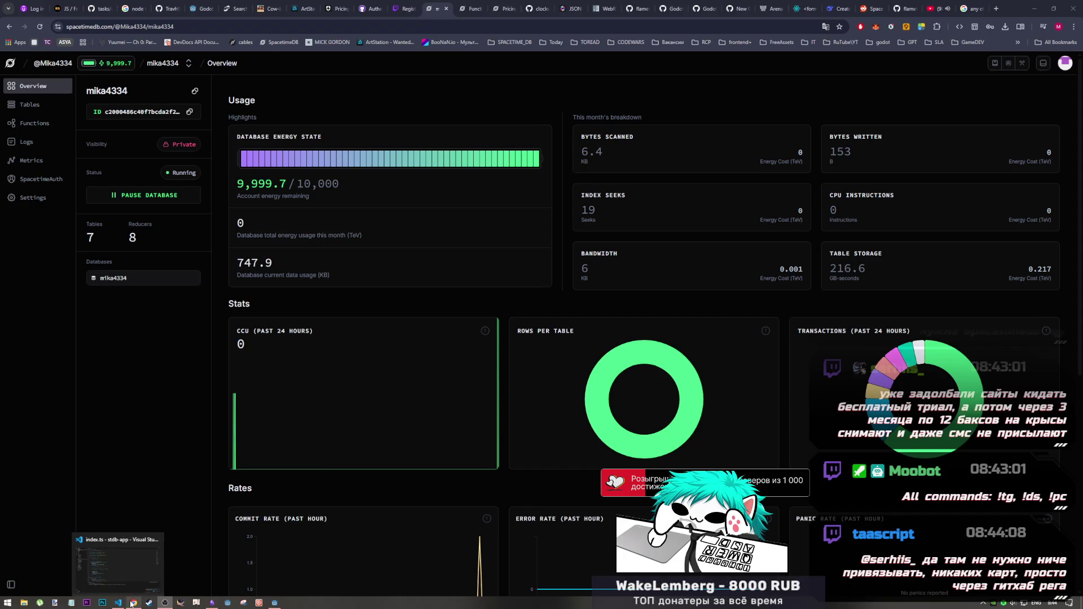
click(133, 564)
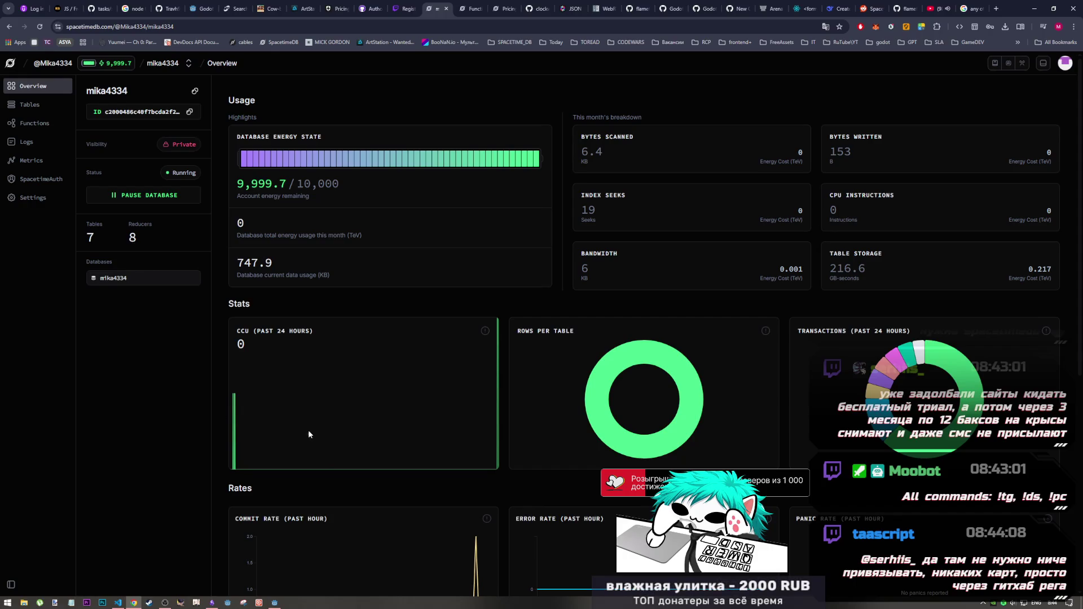
click(118, 603)
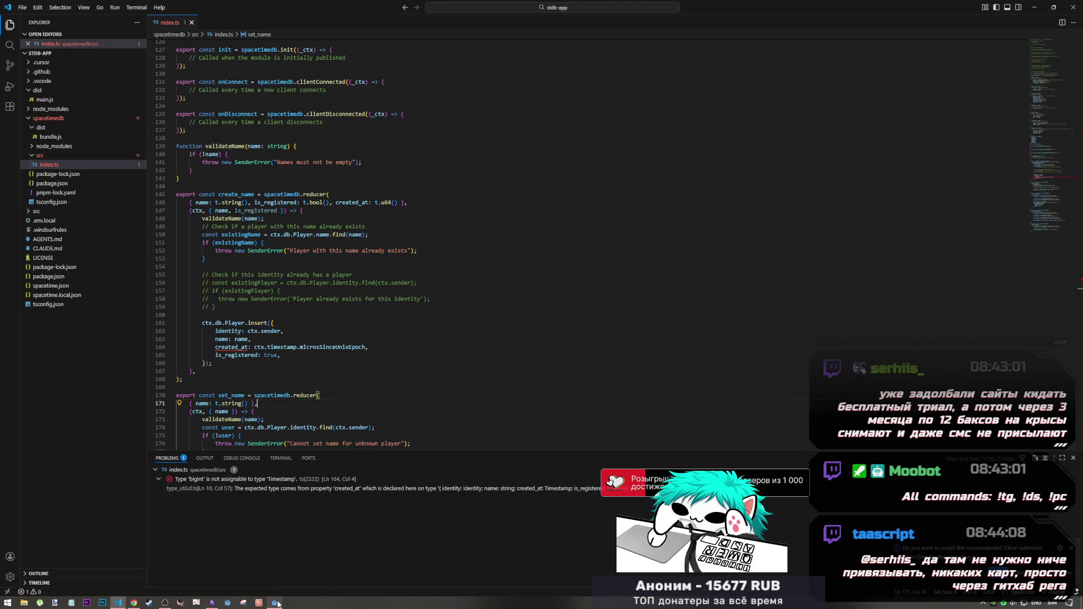
Look over the Godot game project and database dashboard, then bring up the Arena AI chat.
mouse_move(276, 601)
click(276, 577)
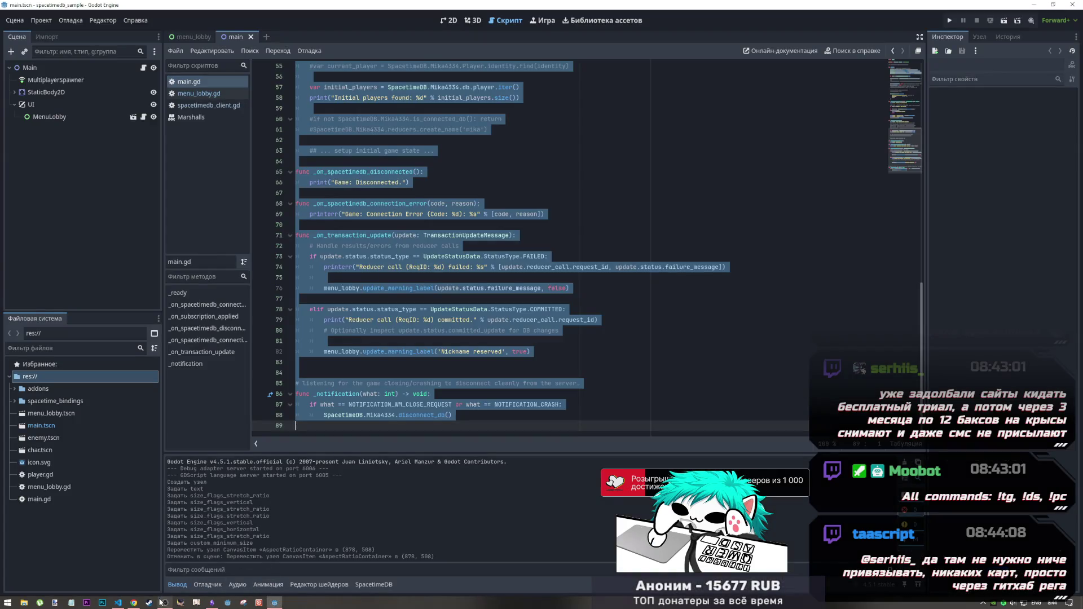
click(134, 602)
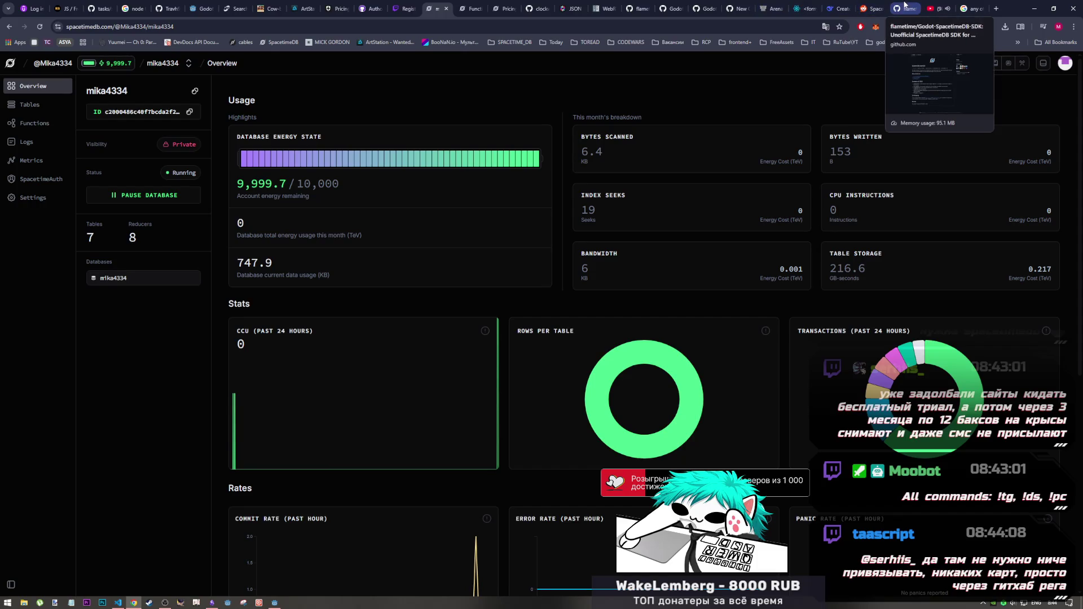
click(770, 8)
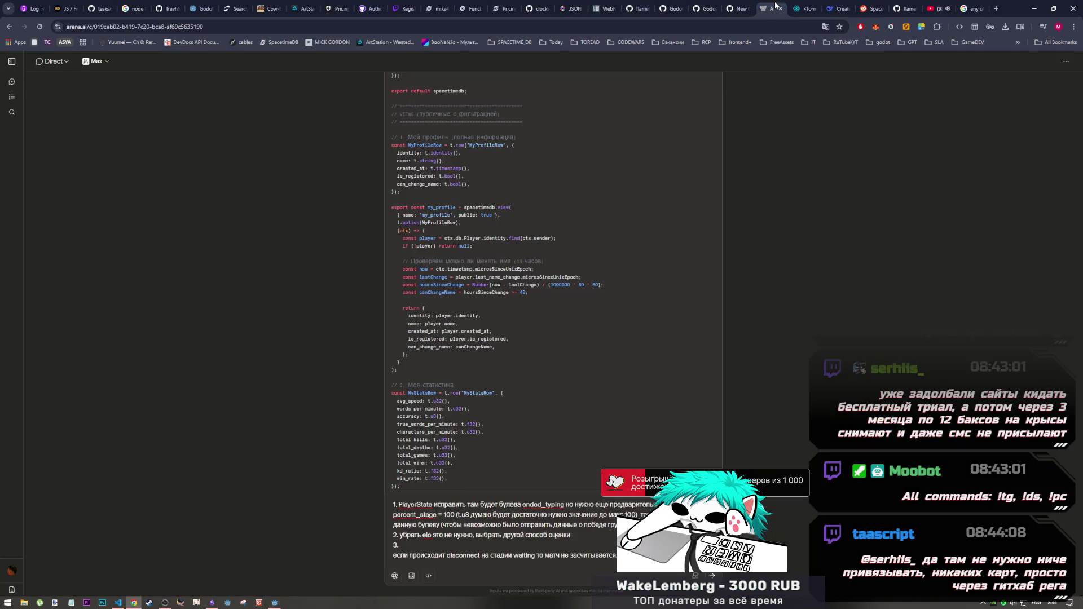
Scroll the AI's code to the my_profile view and highlight its return block.
click(165, 601)
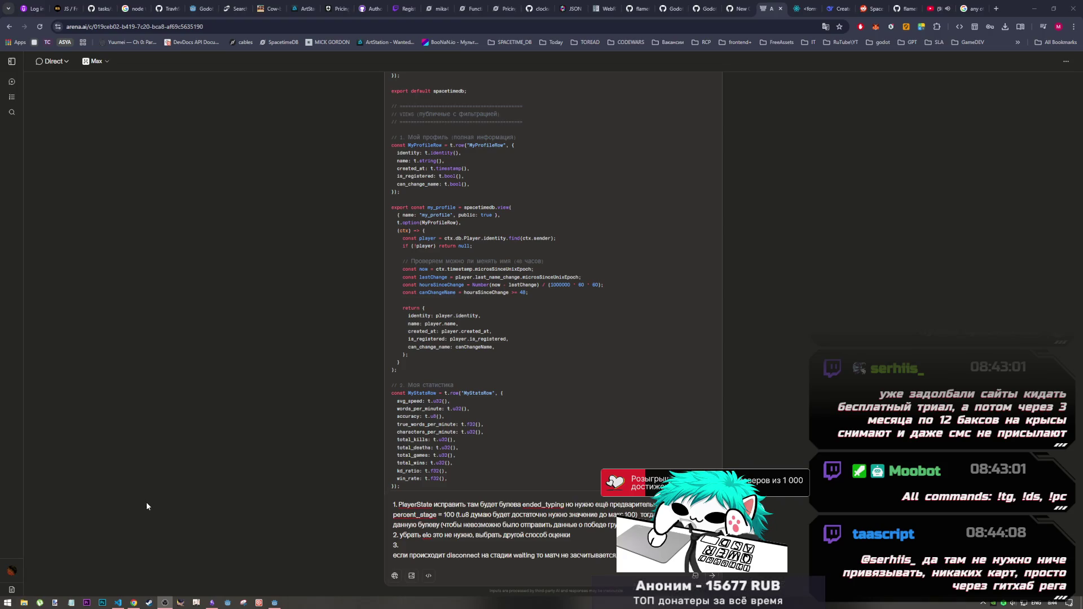
click(137, 575)
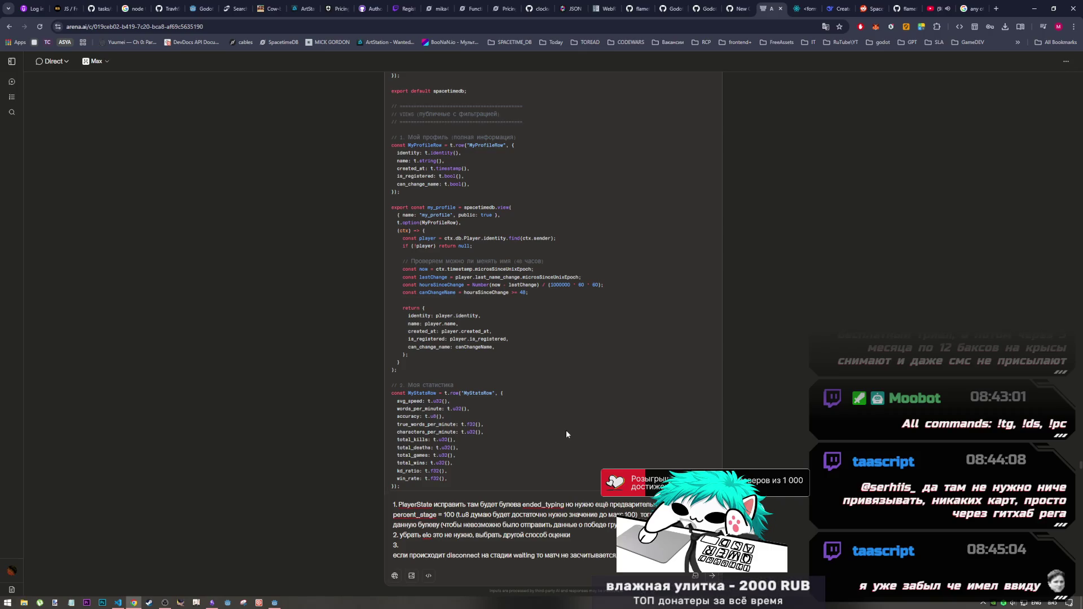
scroll(564, 431, down, 2)
scroll(515, 376, up, 2)
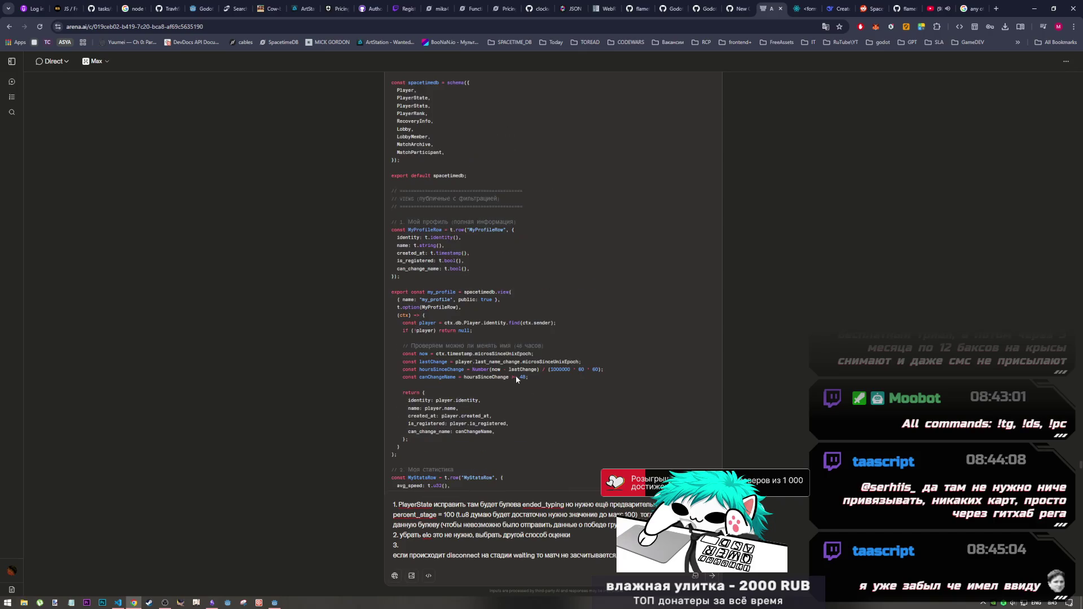
drag(401, 367, 420, 309)
click(422, 310)
scroll(424, 309, up, 2)
scroll(424, 310, down, 2)
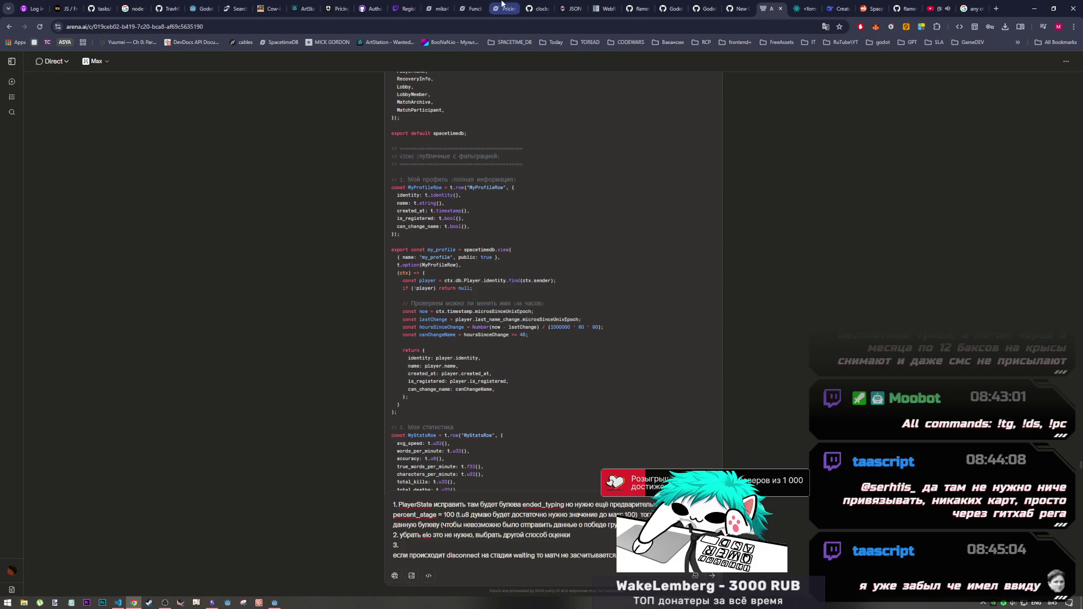
mouse_move(489, 3)
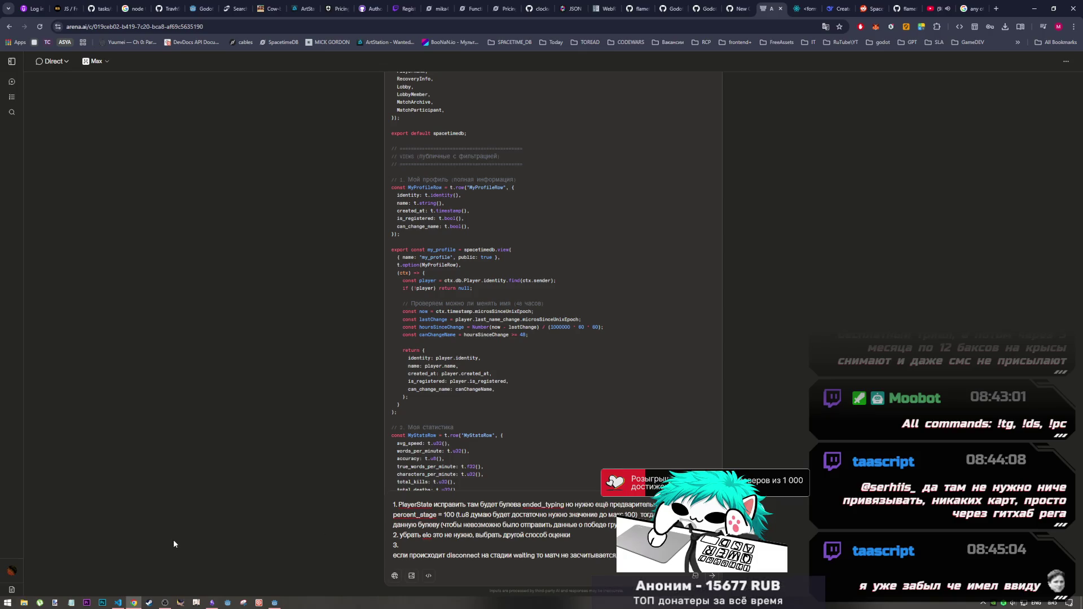
Check index.ts in the editor, then return to the AI chat and scroll further down the code.
click(123, 602)
click(133, 601)
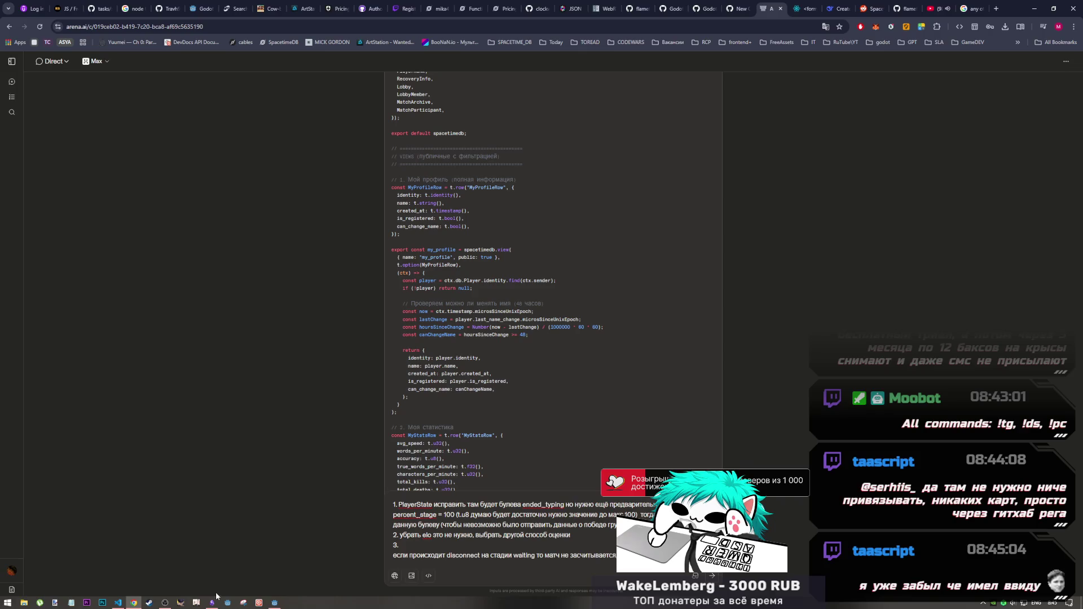
mouse_move(211, 592)
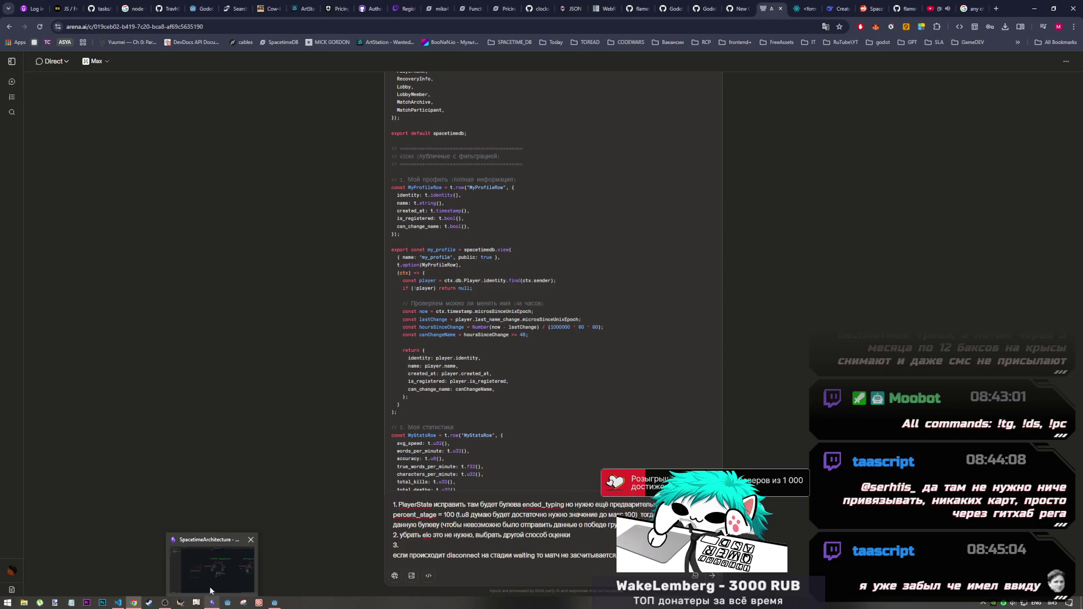
mouse_move(165, 602)
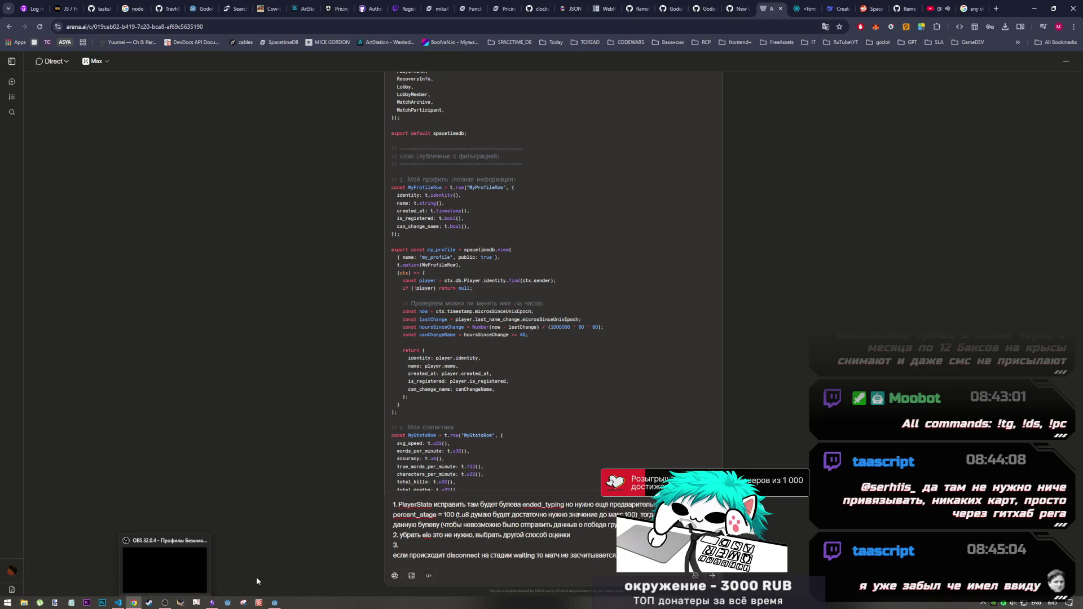
mouse_move(274, 601)
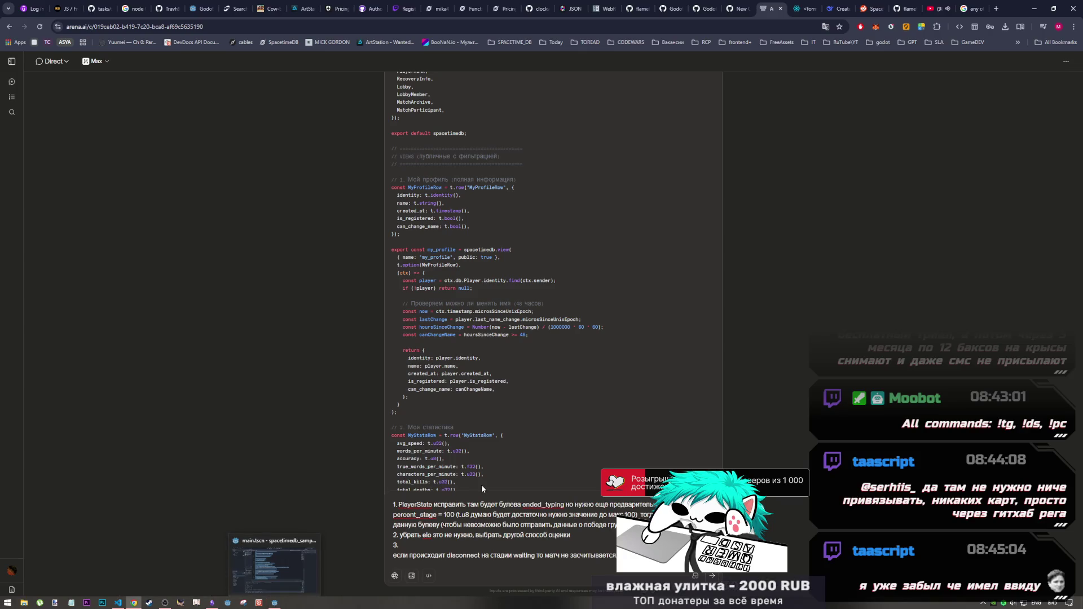
scroll(486, 475, down, 1)
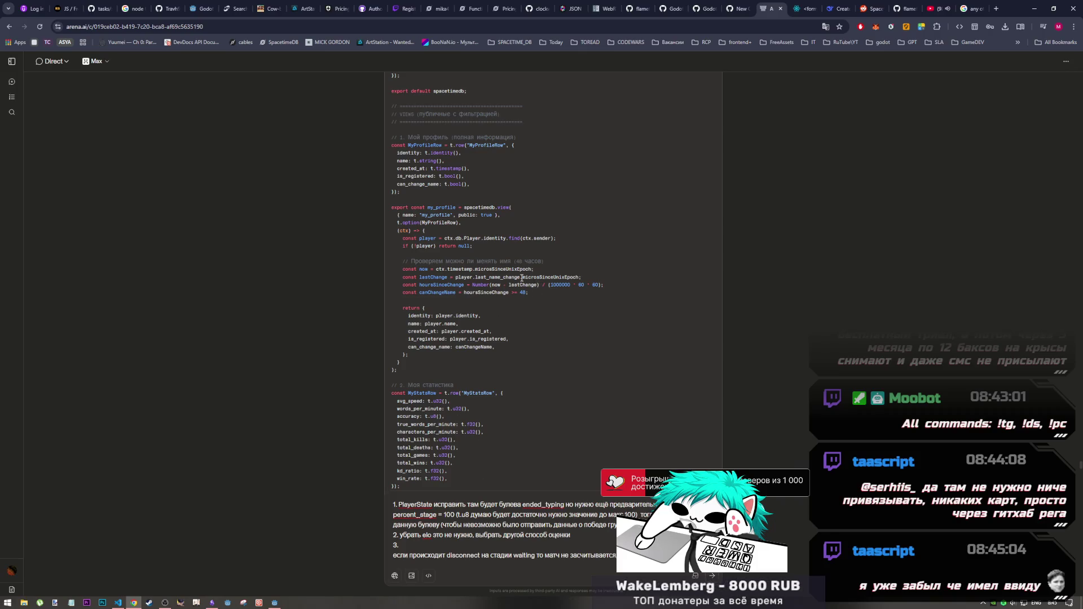
drag(395, 259, 515, 299)
click(516, 299)
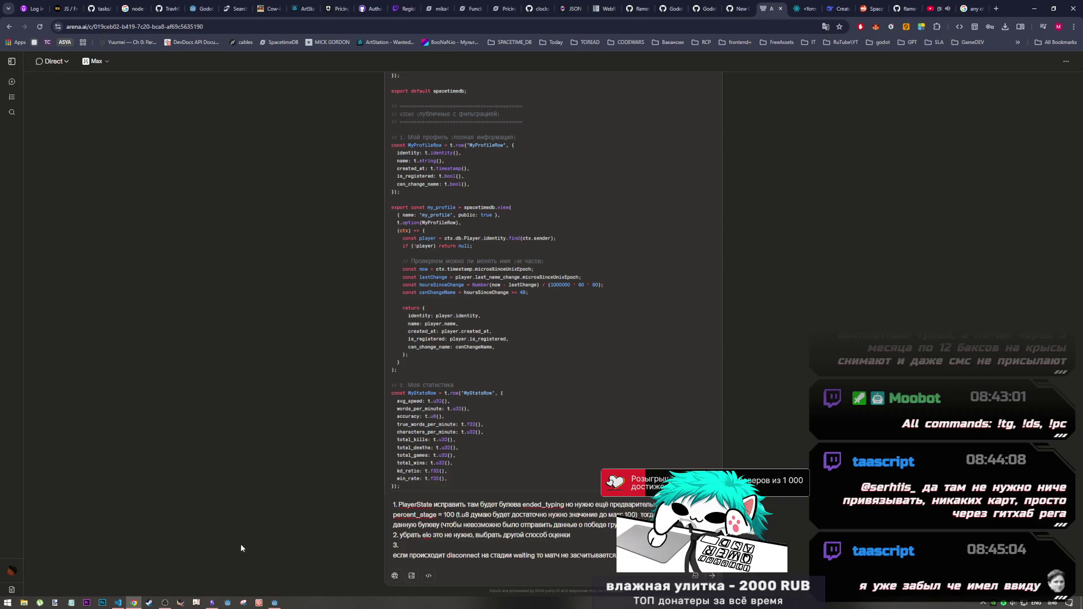
click(167, 601)
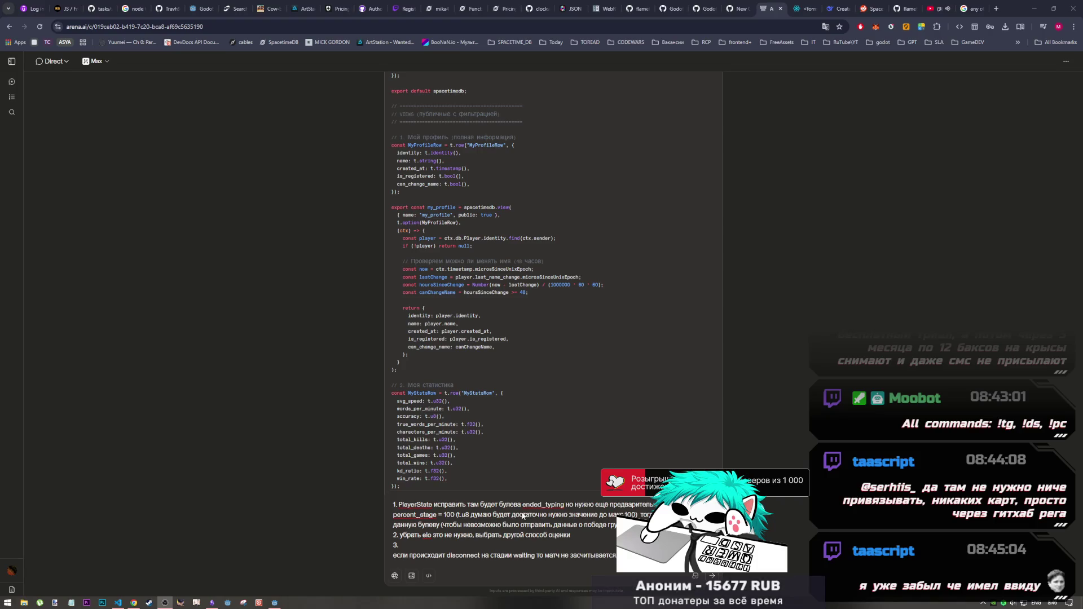
click(129, 602)
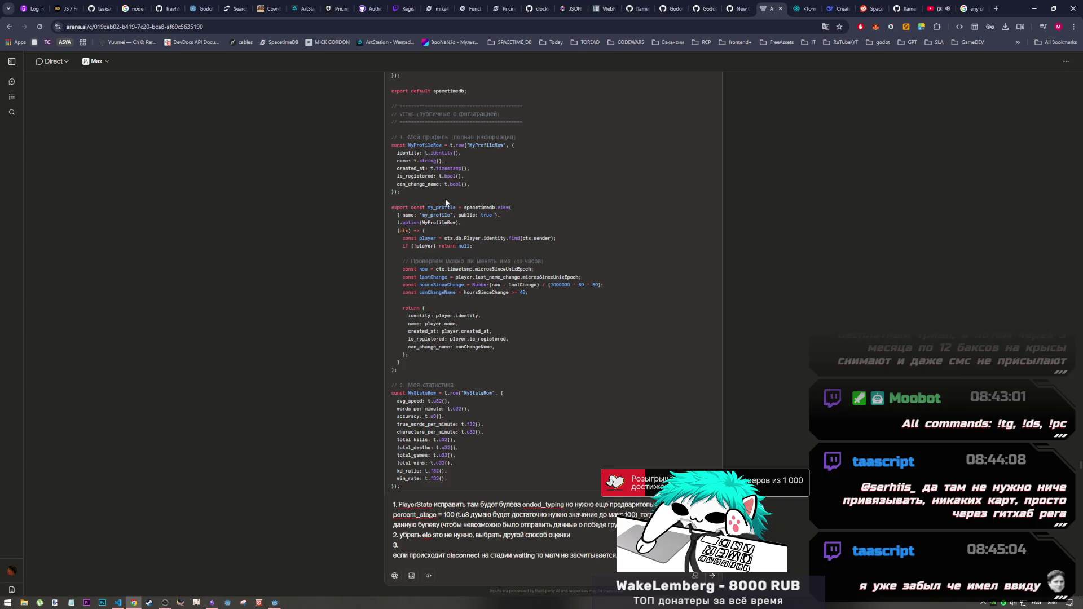
drag(425, 145, 457, 156)
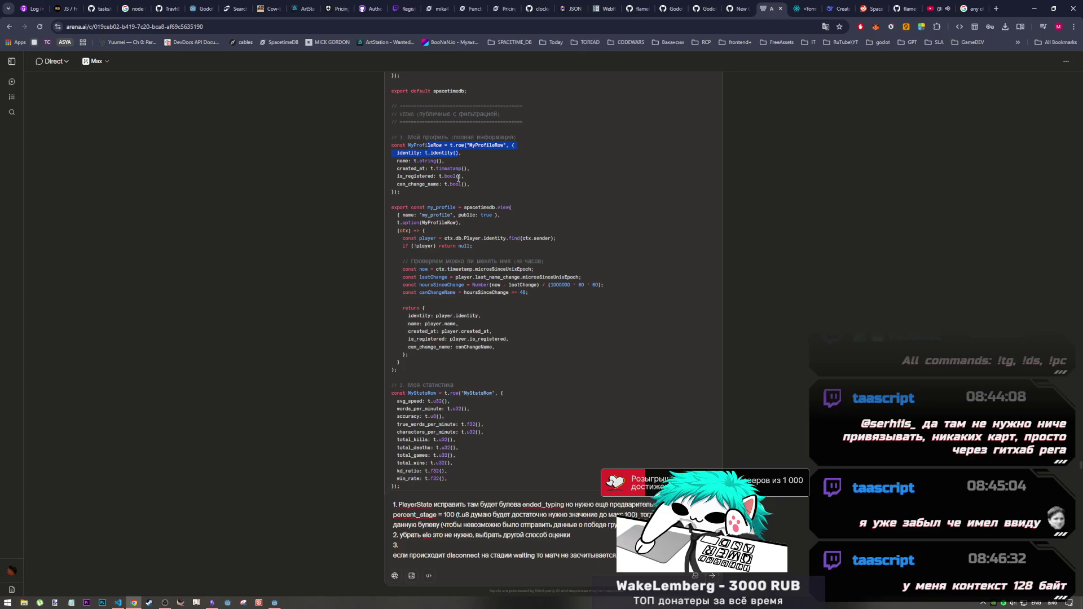
click(466, 192)
mouse_move(402, 194)
mouse_down()
mouse_move(392, 139)
mouse_move(401, 195)
mouse_up()
click(391, 143)
click(411, 207)
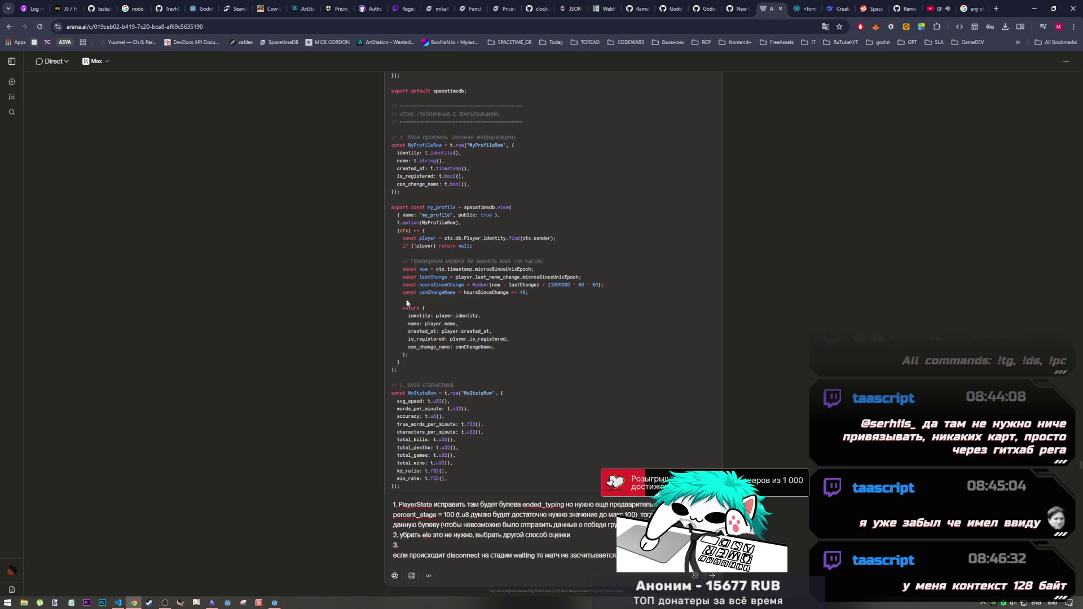
mouse_move(392, 207)
mouse_down()
mouse_move(429, 285)
mouse_move(438, 378)
mouse_up()
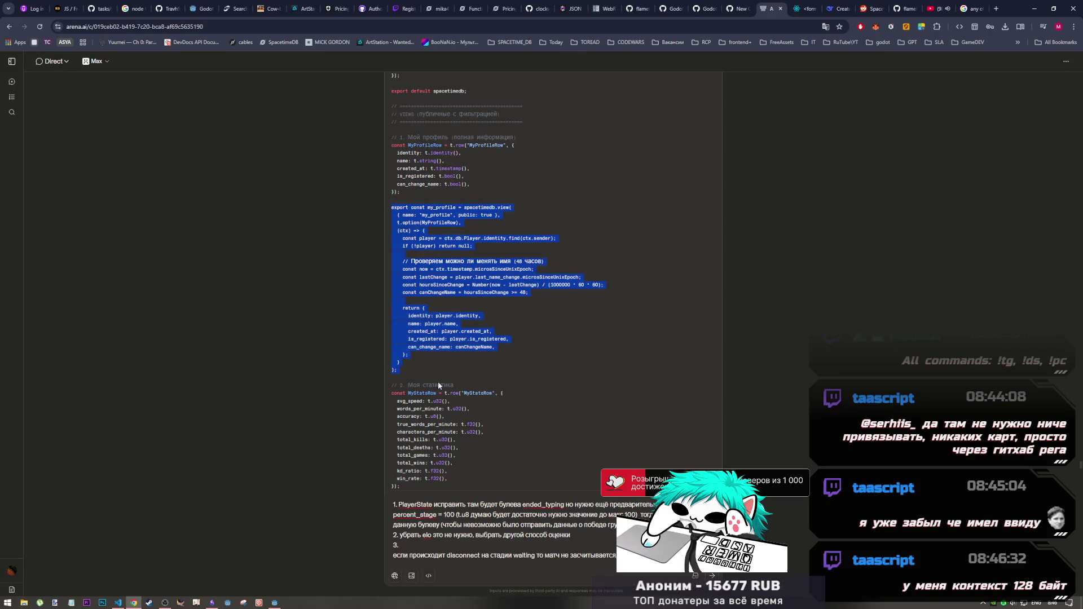
click(440, 372)
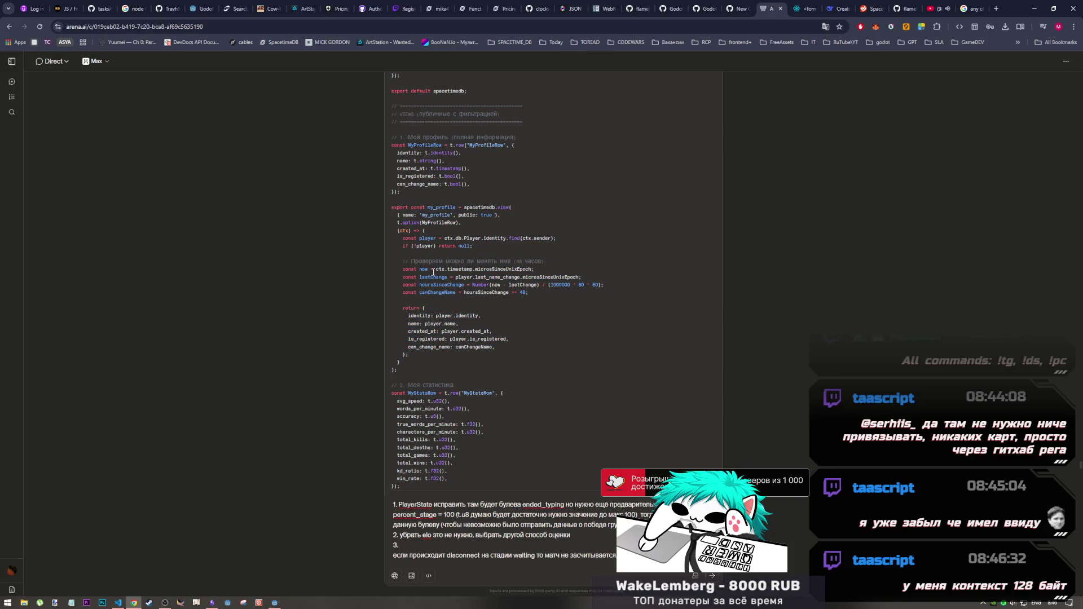
drag(420, 269, 547, 293)
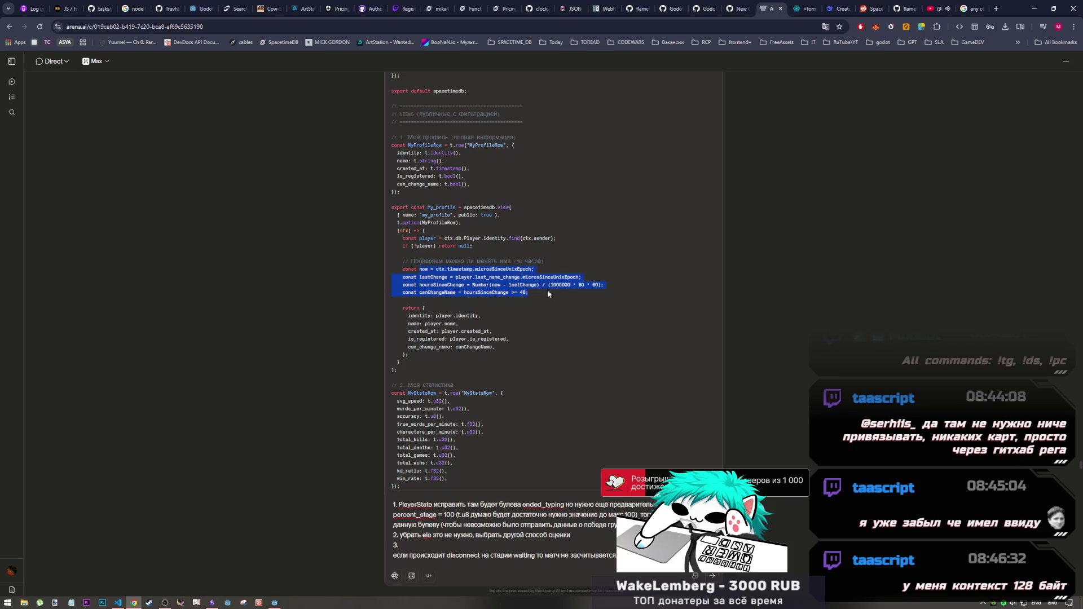
click(530, 293)
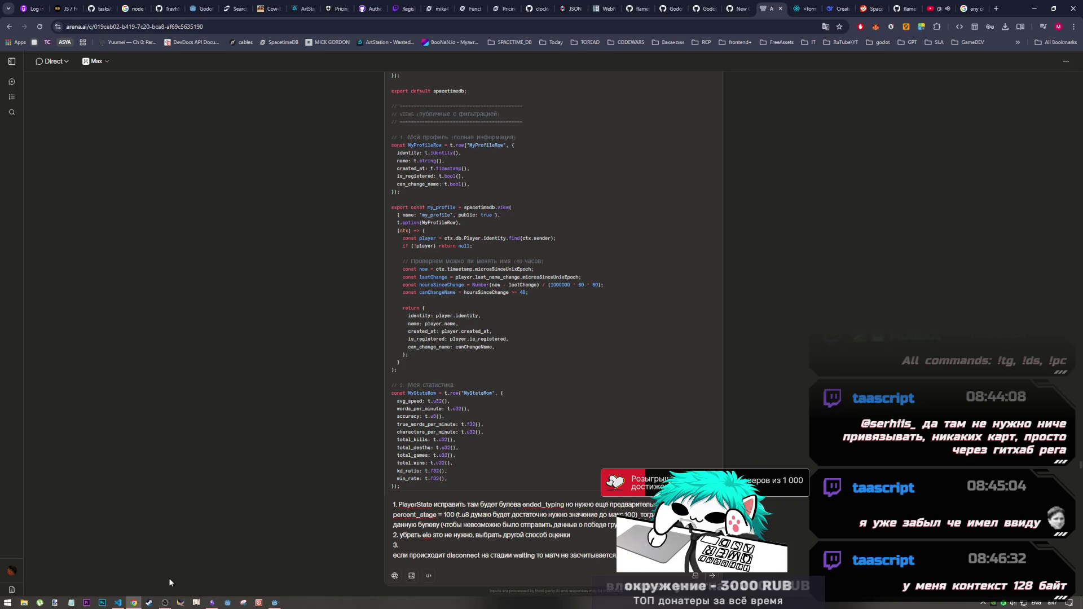
click(165, 603)
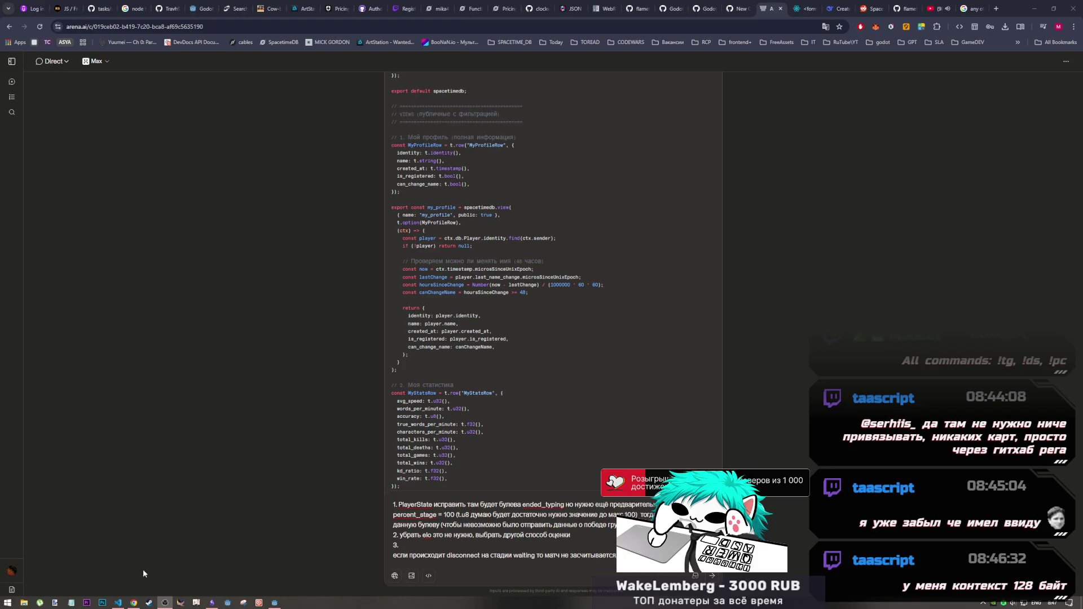
click(127, 604)
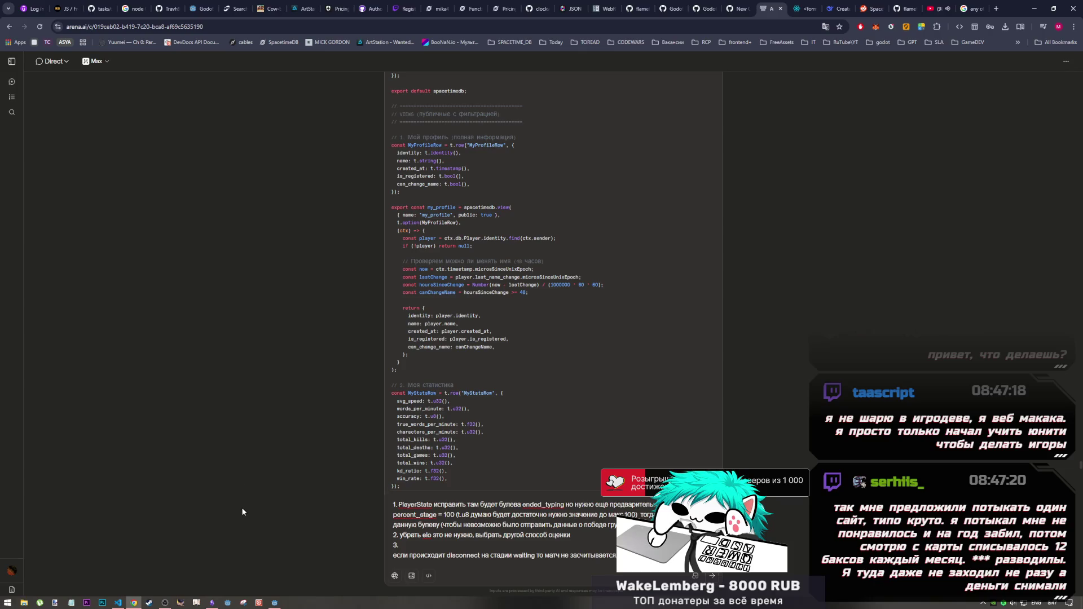
click(118, 603)
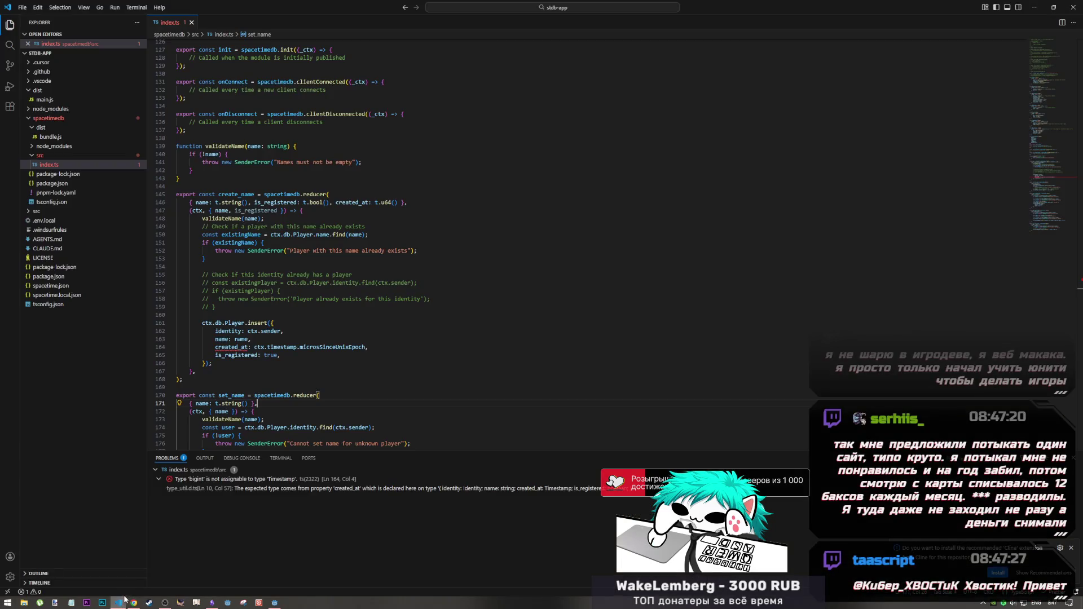
Compare index.ts and its Timestamp error against the AI's code, then go to the SpacetimeDB site tab.
click(132, 602)
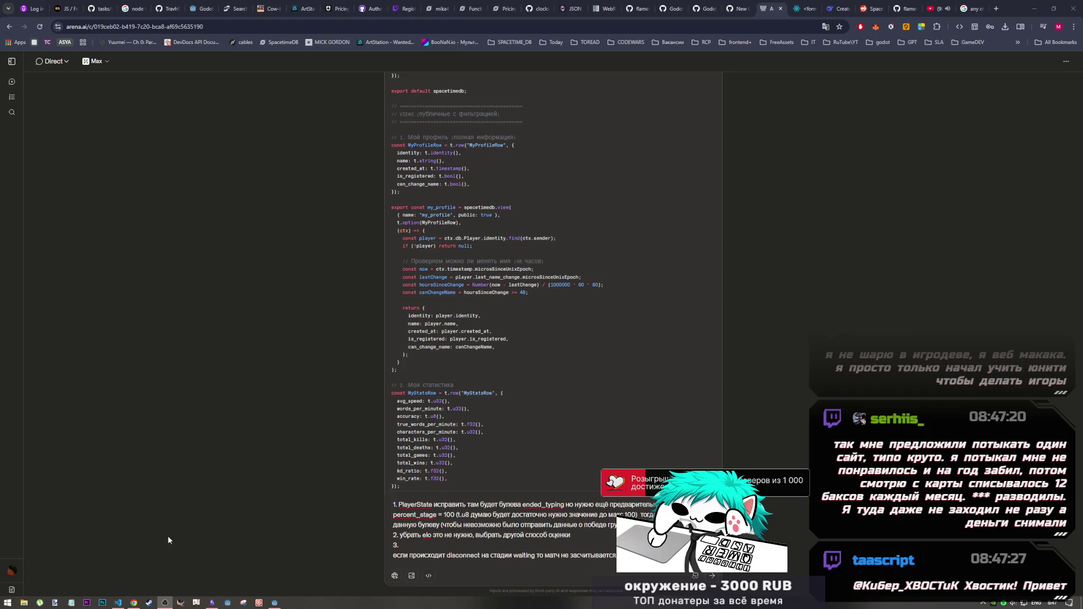
click(119, 602)
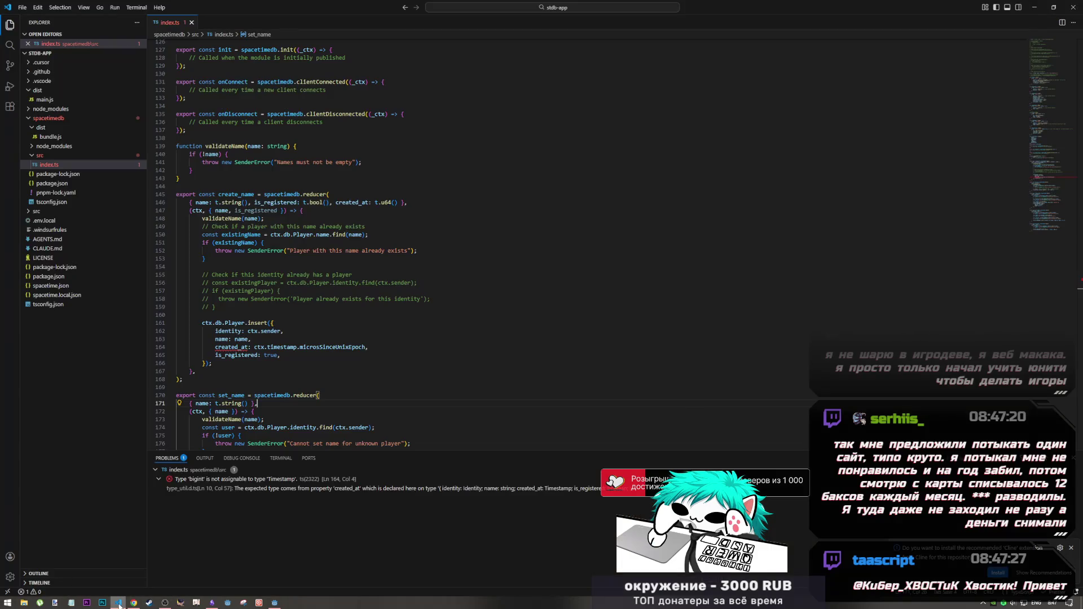
click(132, 602)
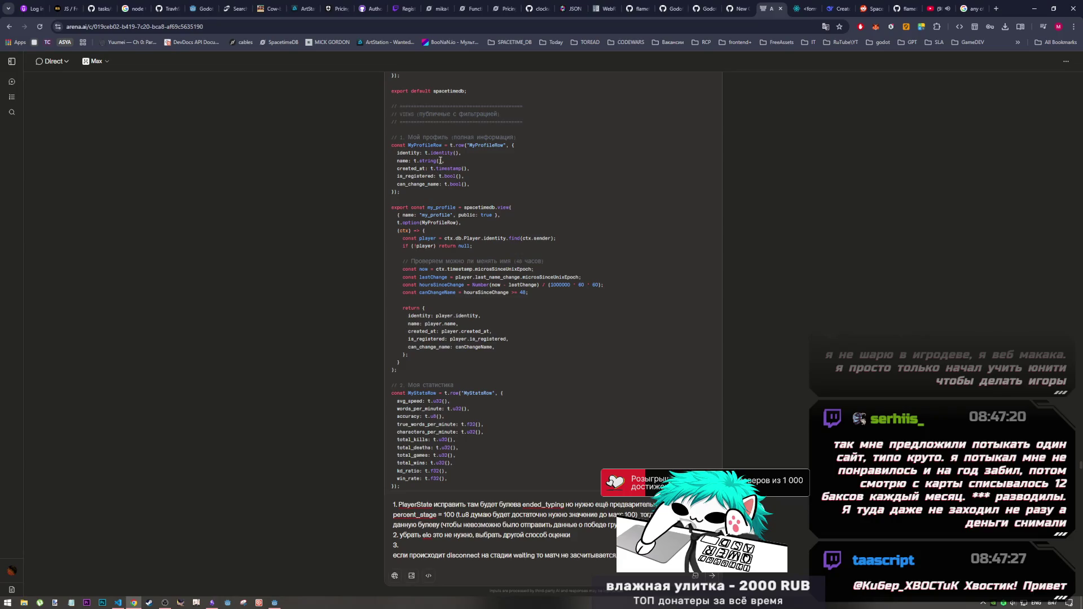
click(501, 8)
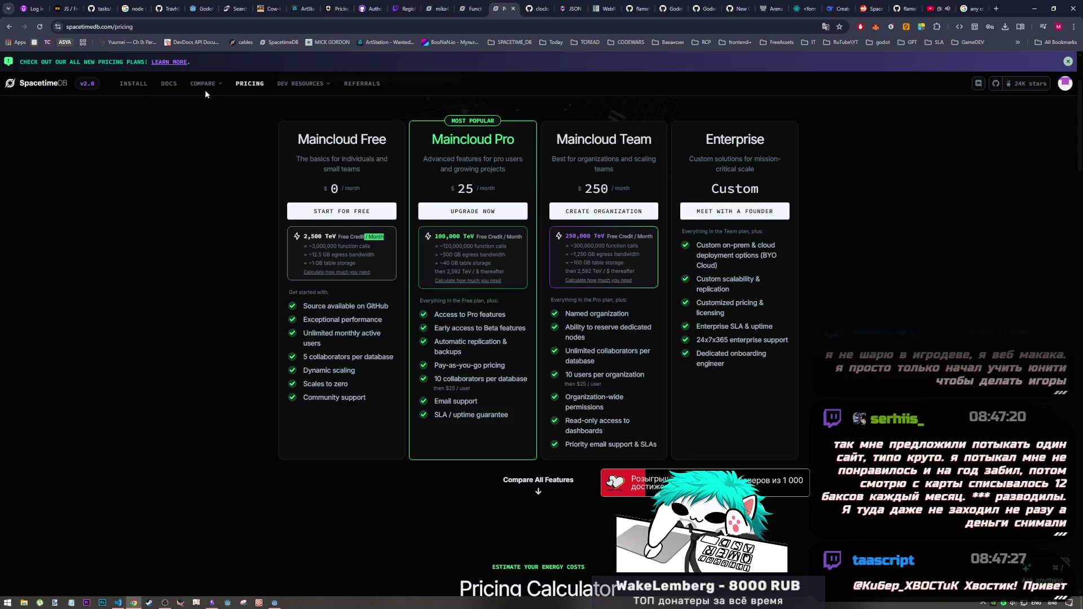
Open the SpacetimeDB documentation and scroll through its start page.
click(175, 89)
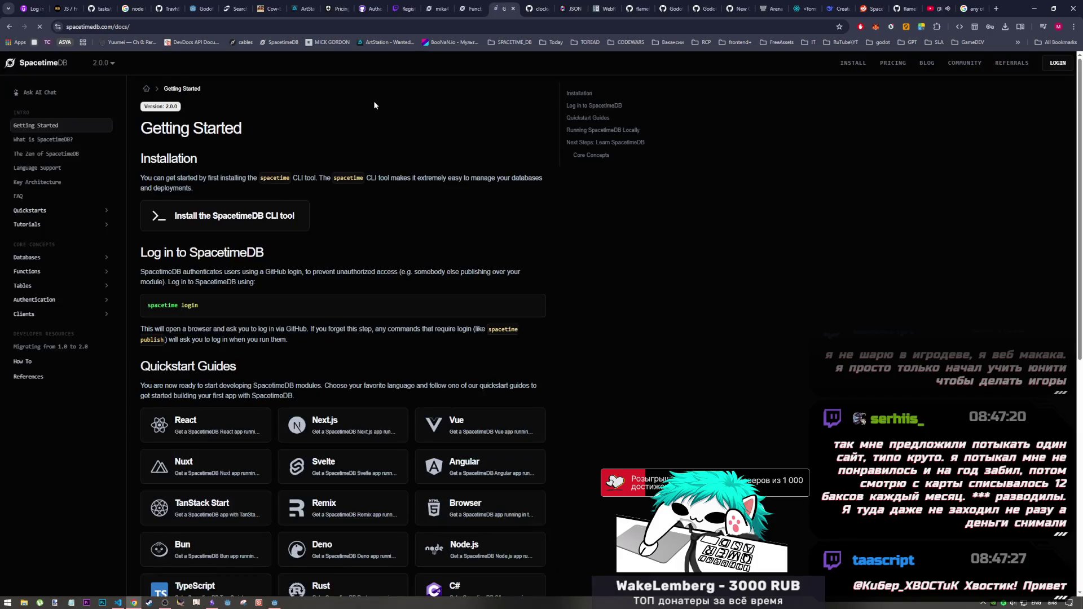
scroll(259, 319, down, 3)
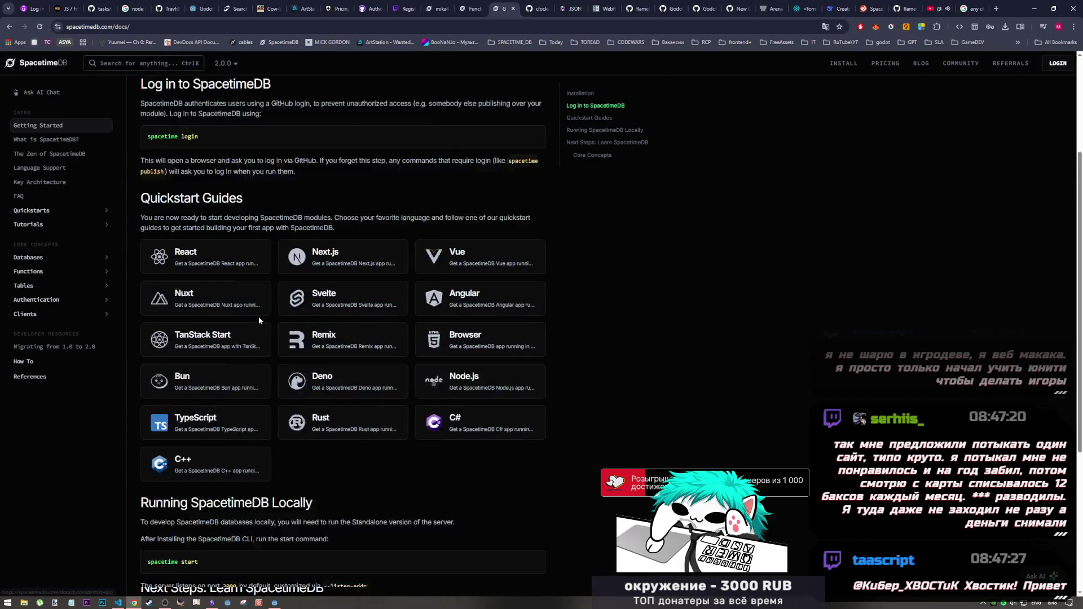
scroll(259, 318, down, 1)
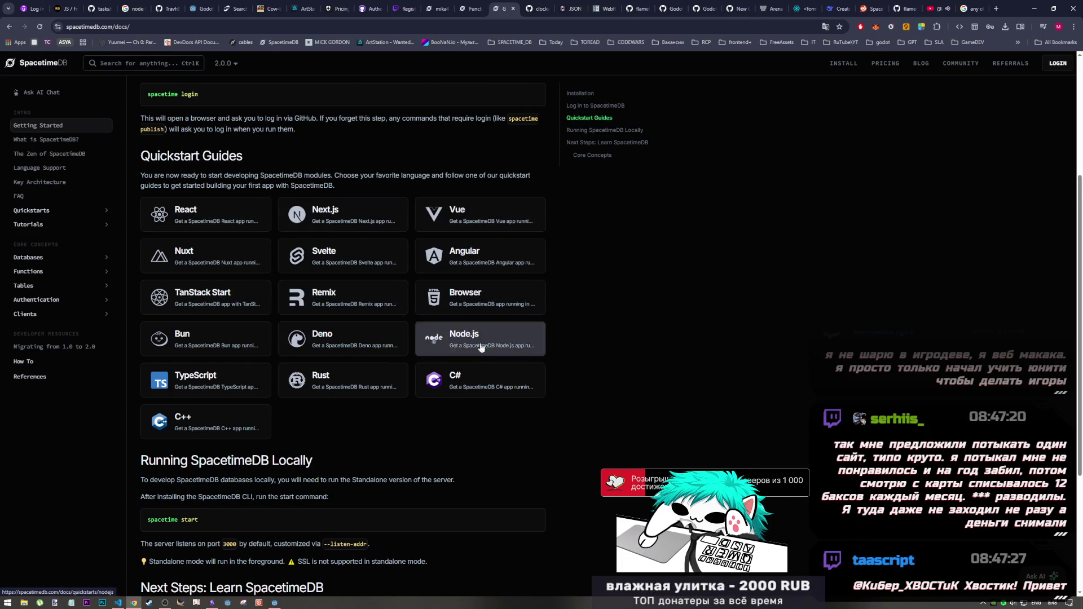
scroll(187, 338, up, 1)
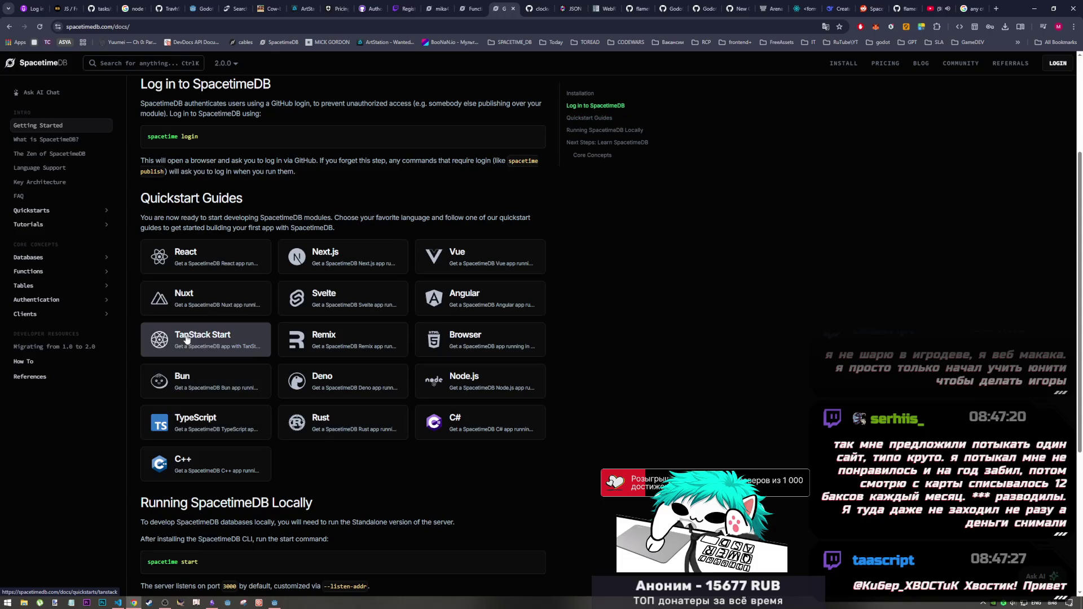
scroll(192, 361, up, 2)
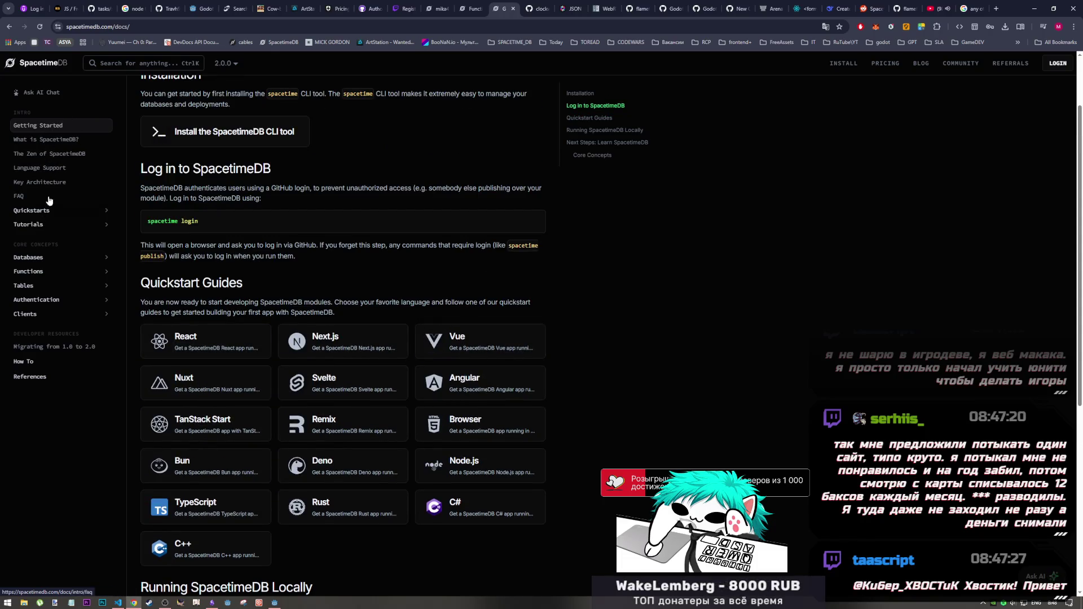
Expand Tutorials > Unity Tutorial in the sidebar and open part 2, Connecting to SpacetimeDB.
click(48, 225)
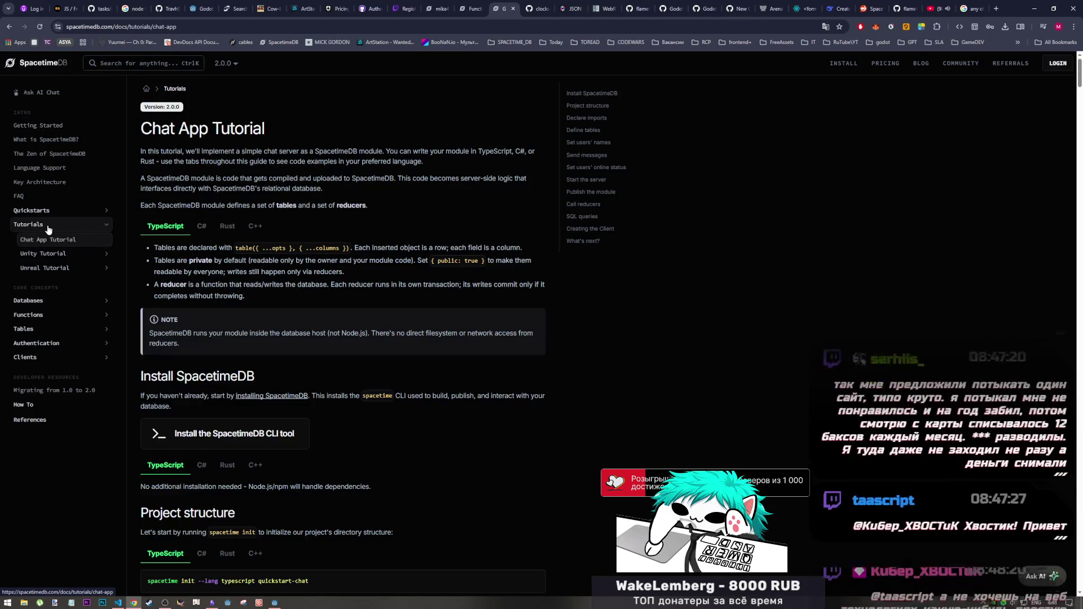
click(45, 255)
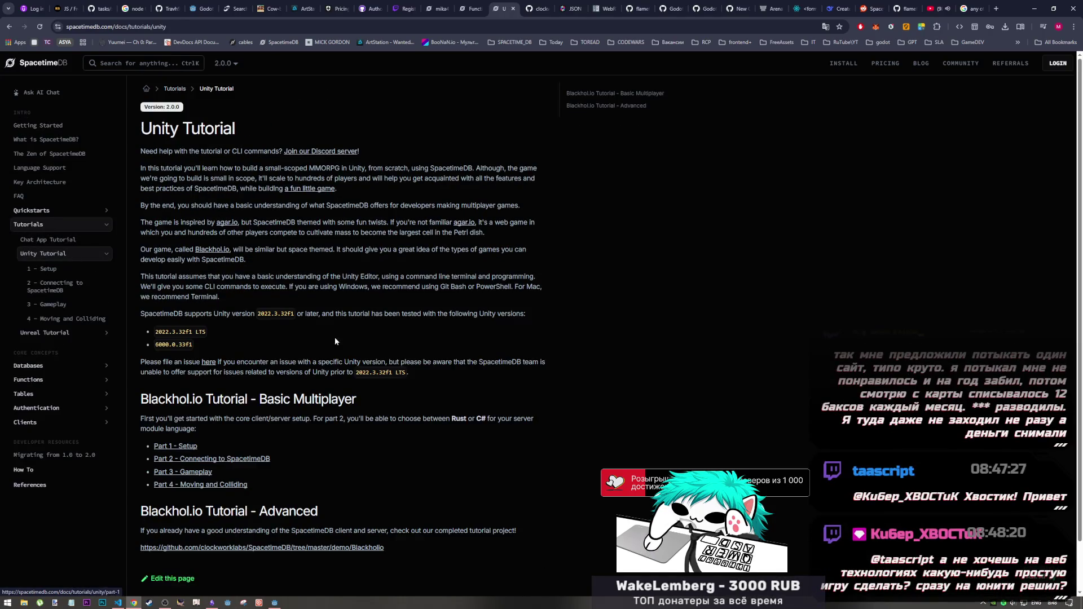
scroll(337, 338, down, 1)
click(66, 271)
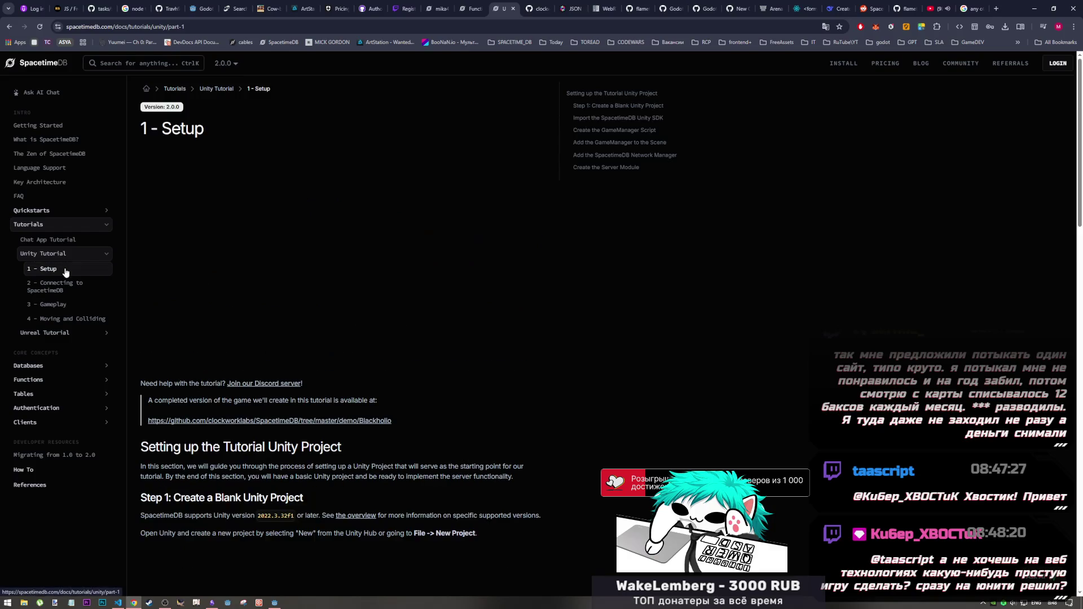
click(65, 291)
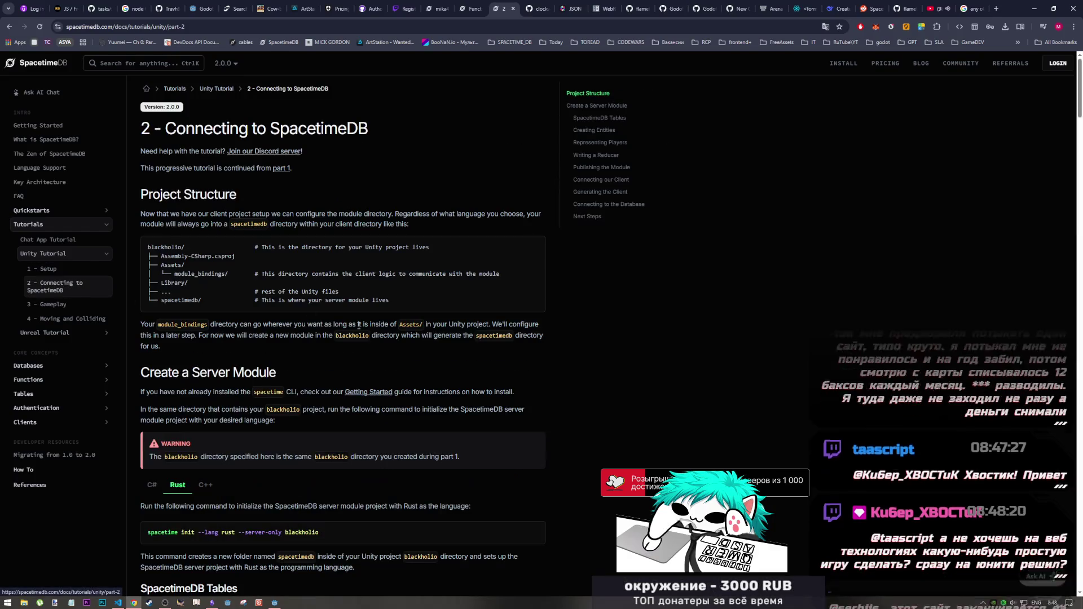
Scroll to the Create a Server Module section, examining the blackholio command.
scroll(231, 348, down, 5)
scroll(231, 347, down, 4)
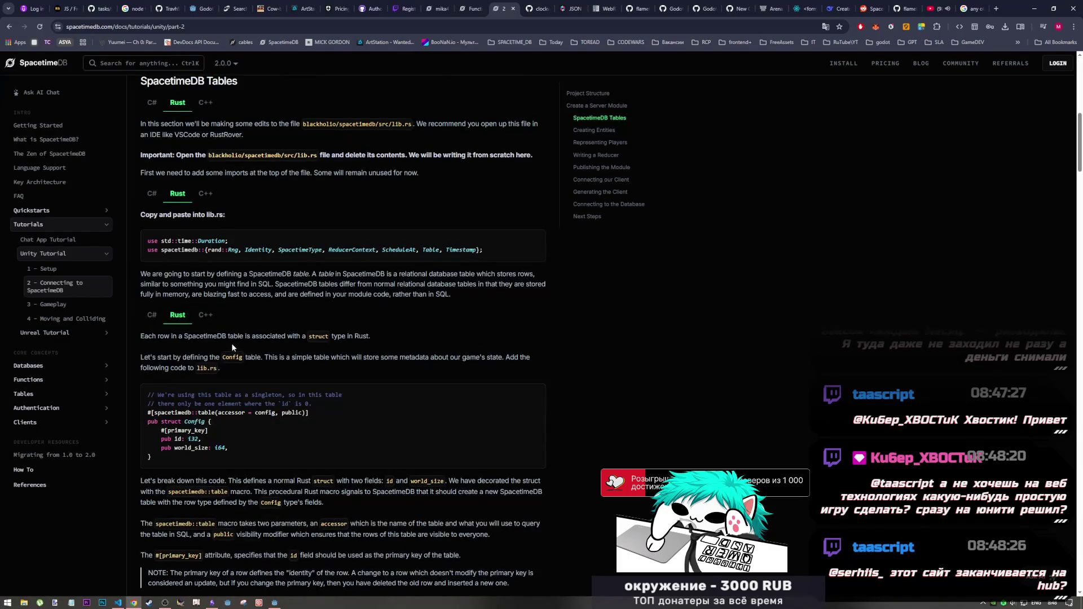
scroll(231, 344, up, 4)
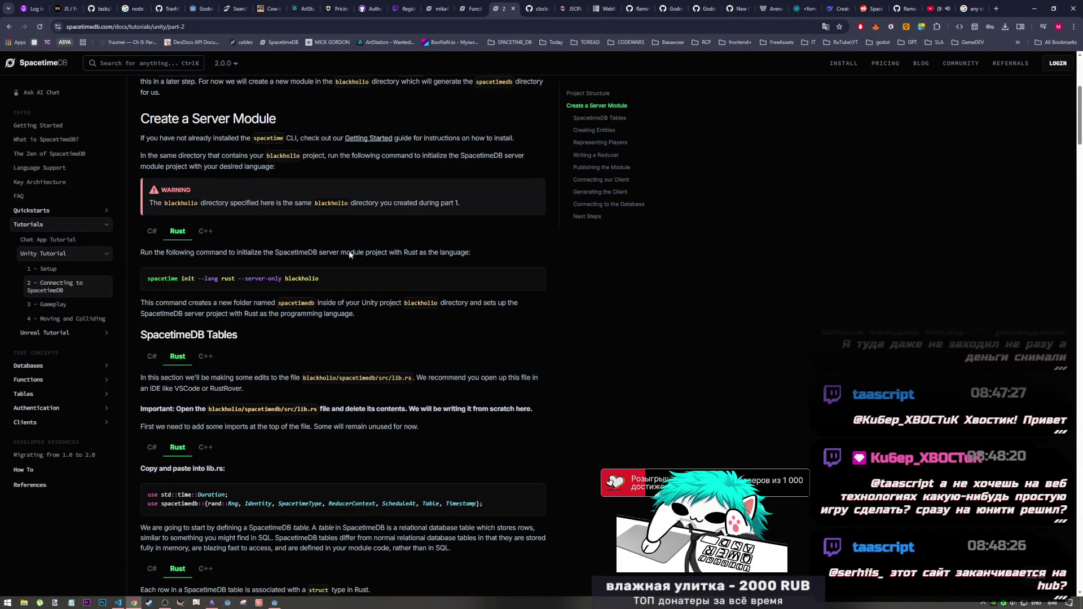
mouse_move(319, 279)
mouse_down()
mouse_move(277, 280)
mouse_move(296, 285)
mouse_up()
click(296, 285)
scroll(309, 331, up, 4)
scroll(226, 310, down, 3)
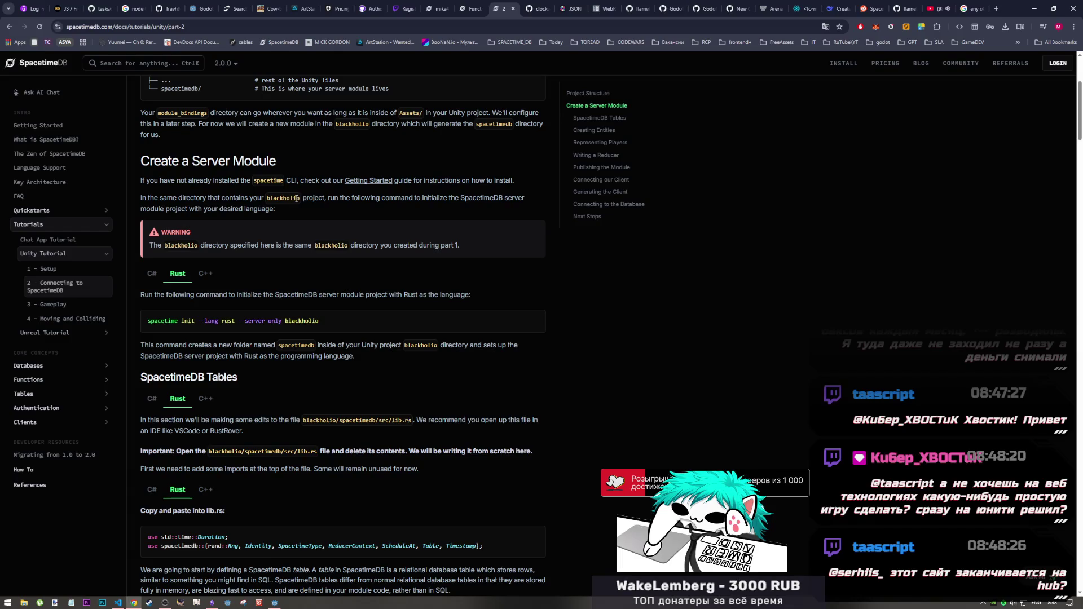
click(469, 6)
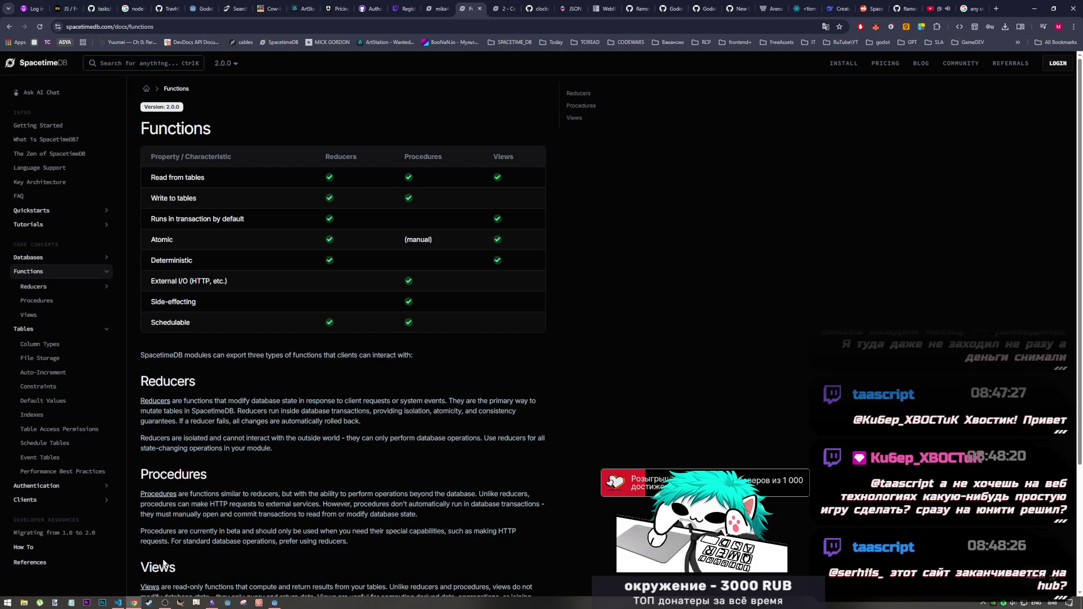
Step away to another app, then return to the browser's arena.ai chat tab.
click(163, 602)
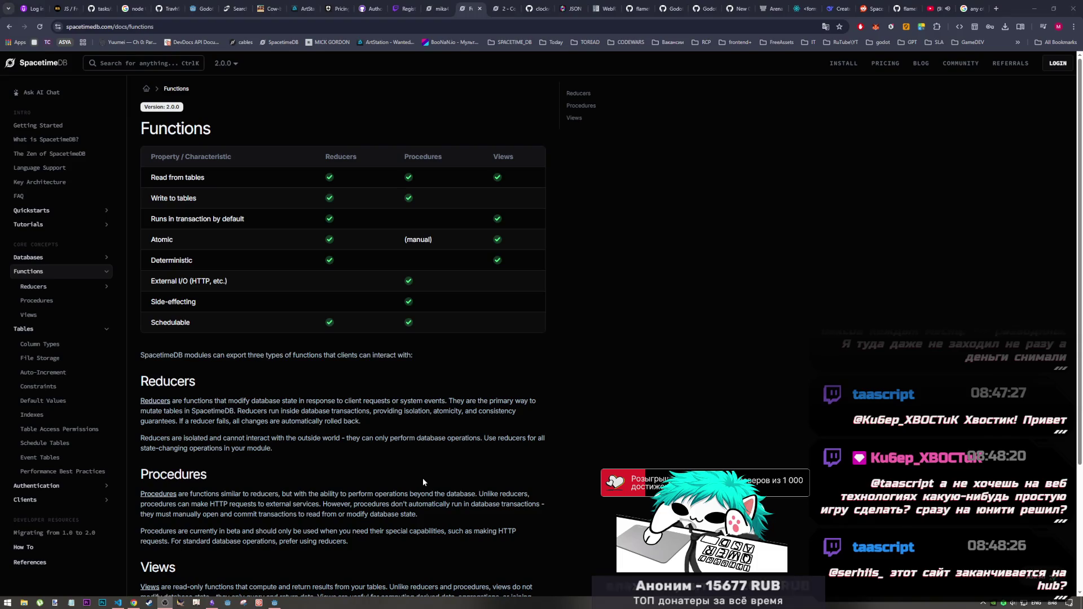
click(129, 604)
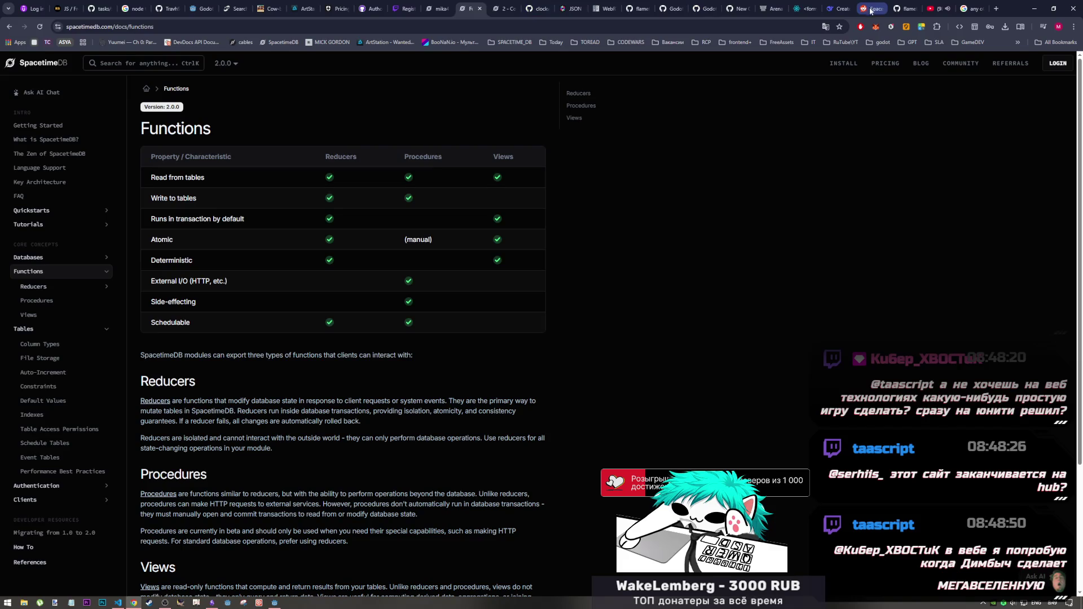
click(773, 8)
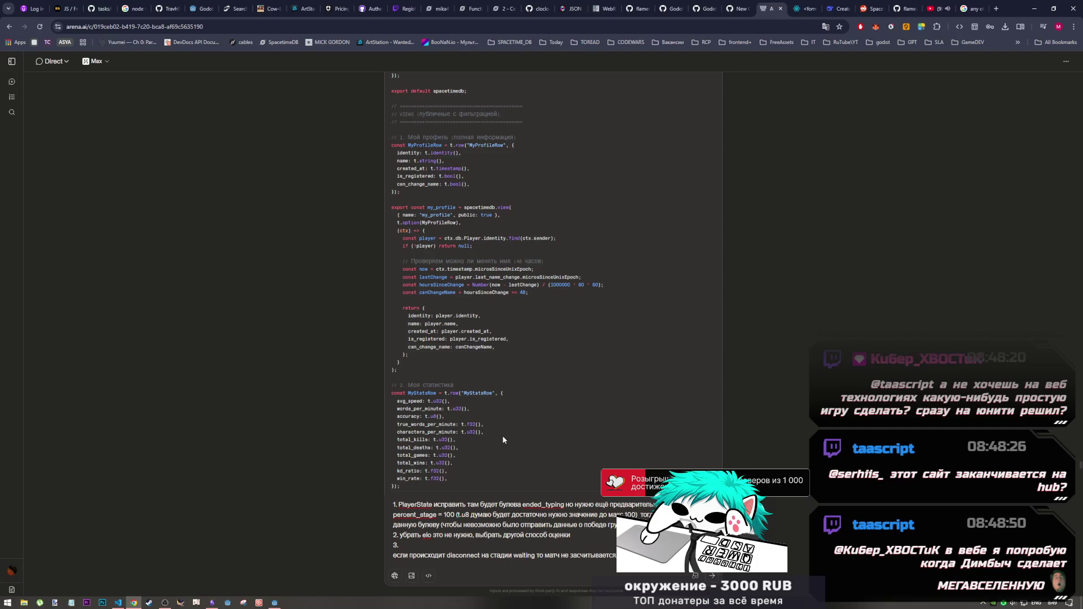
Select the AI's my_profile view code and resume the fix-list draft after item 3.
scroll(496, 432, down, 3)
scroll(495, 432, up, 3)
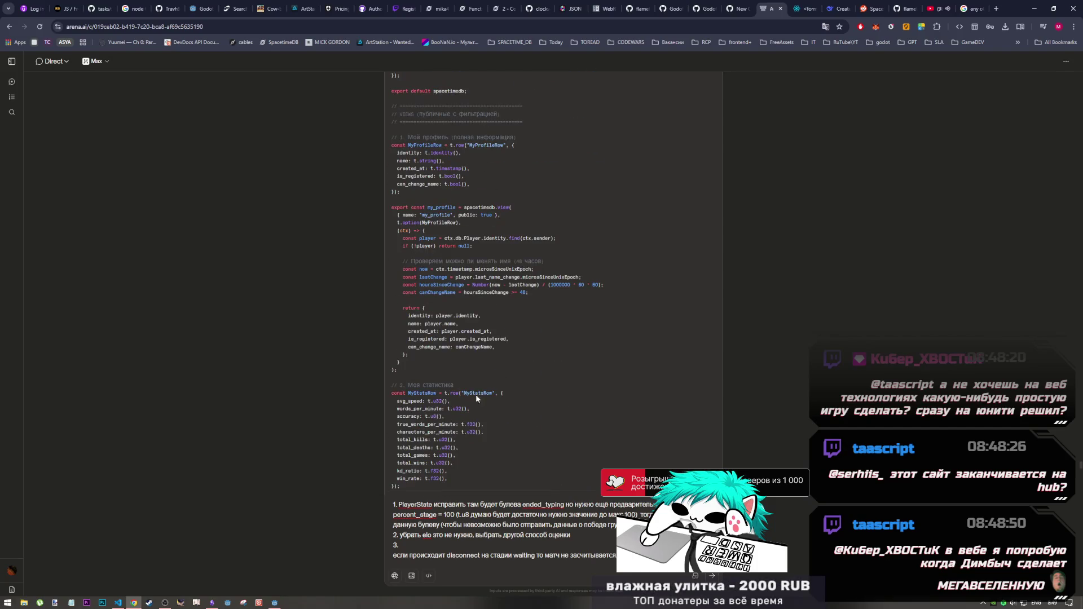
mouse_move(438, 207)
mouse_down()
mouse_move(456, 228)
mouse_move(480, 316)
mouse_up()
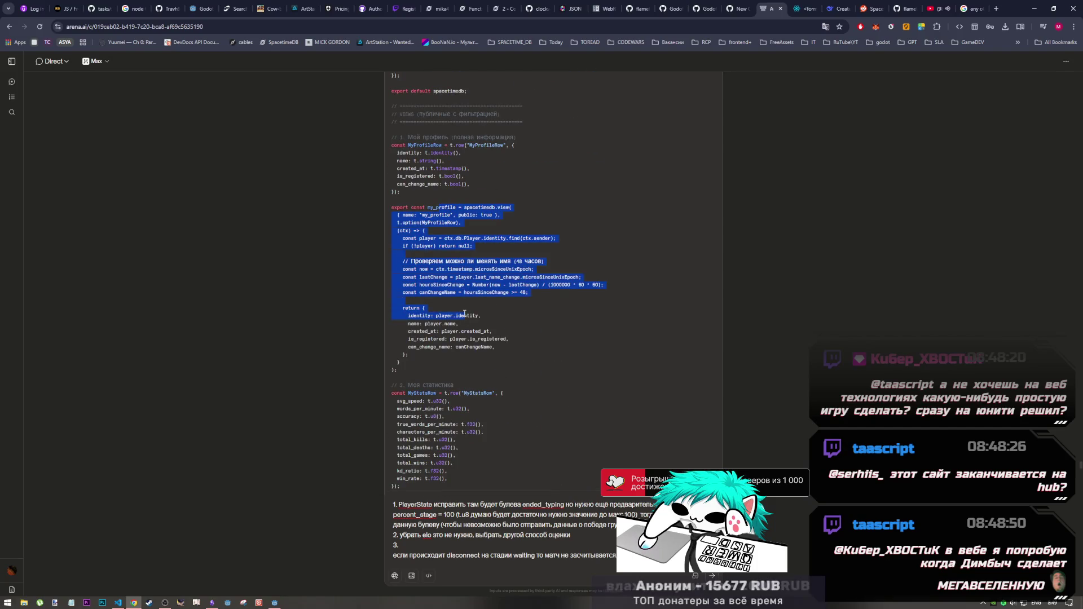
click(411, 546)
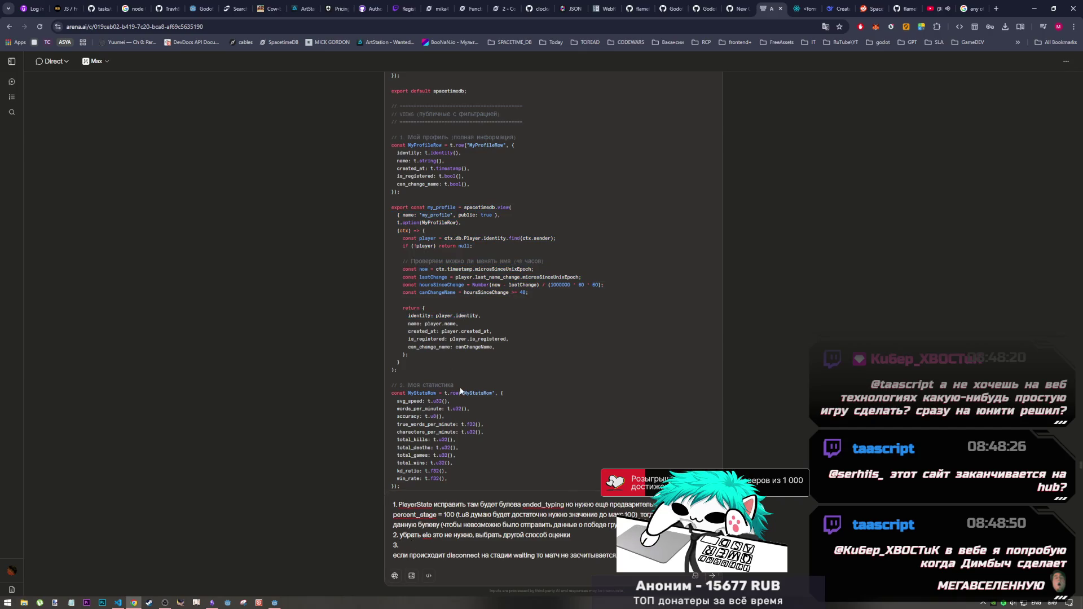
scroll(459, 389, down, 10)
scroll(460, 386, up, 10)
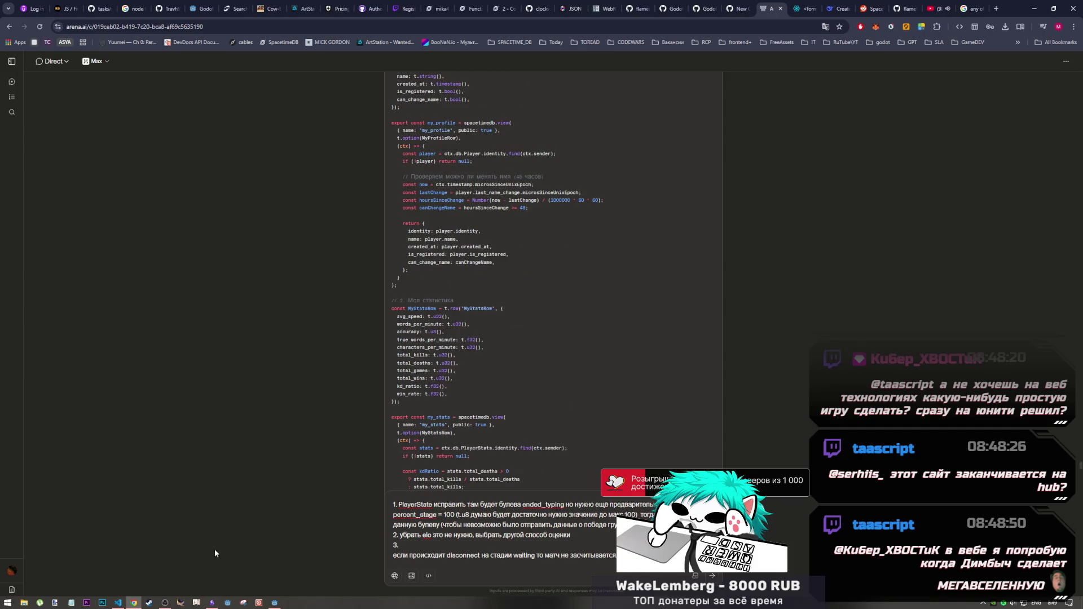
click(164, 602)
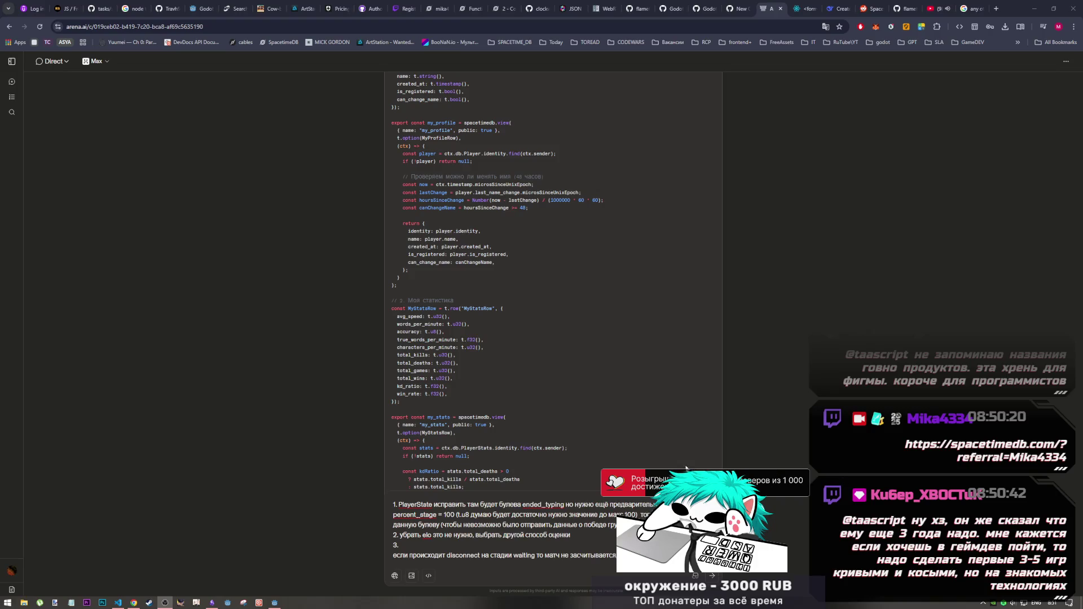
Open the Maincloud energy details, note 9,999.7 of 10,000 TeV remaining, then go back to the tutorial.
click(133, 602)
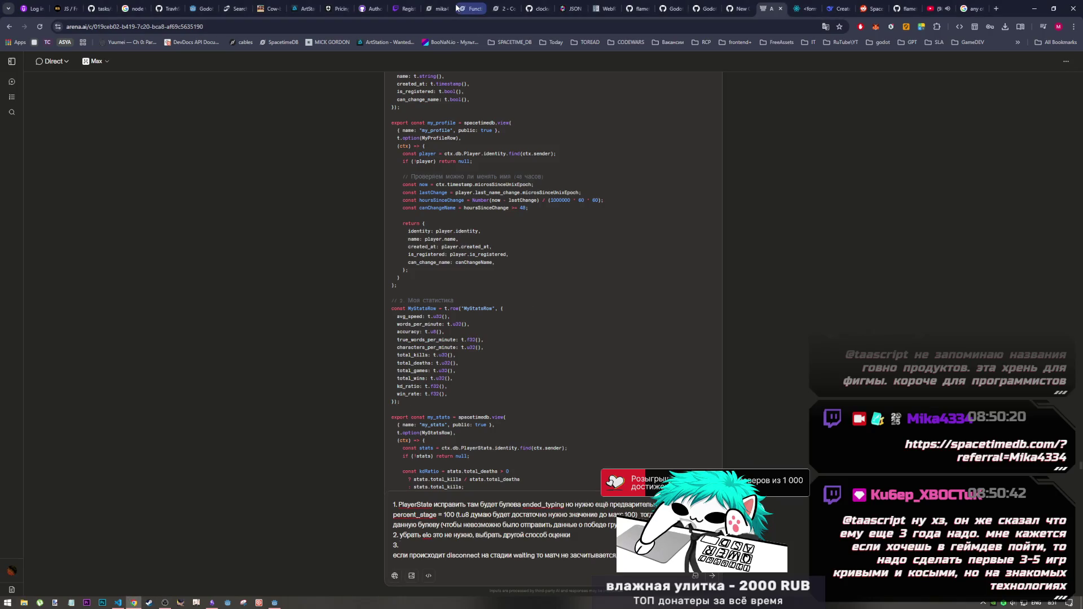
click(498, 6)
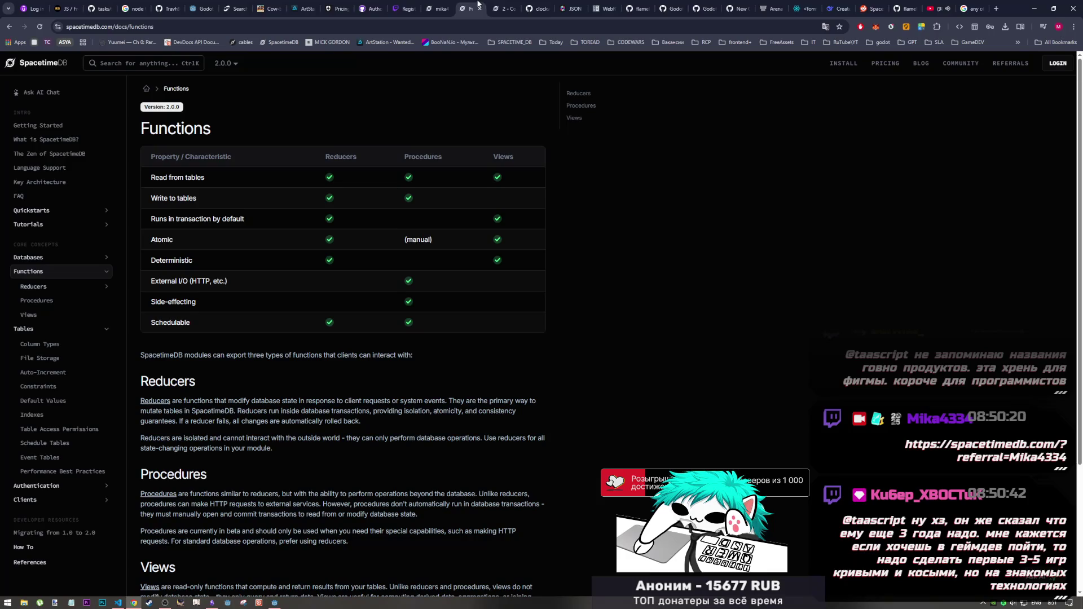
key(ctrl+shift+Tab)
key(ctrl+shift+Tab)
click(117, 65)
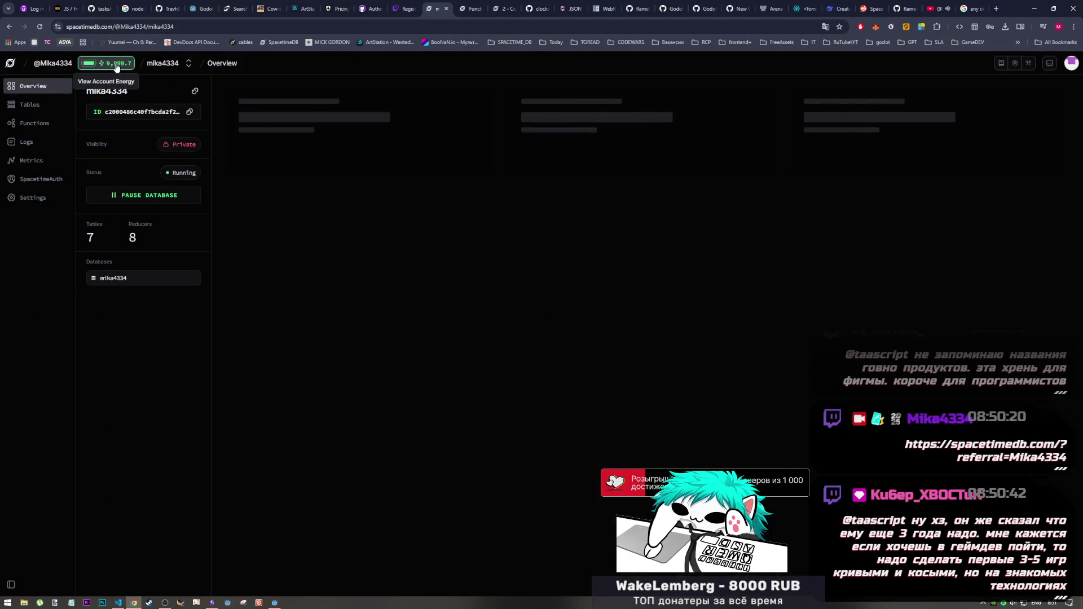
mouse_move(340, 184)
mouse_down()
mouse_move(285, 185)
mouse_move(303, 184)
mouse_up()
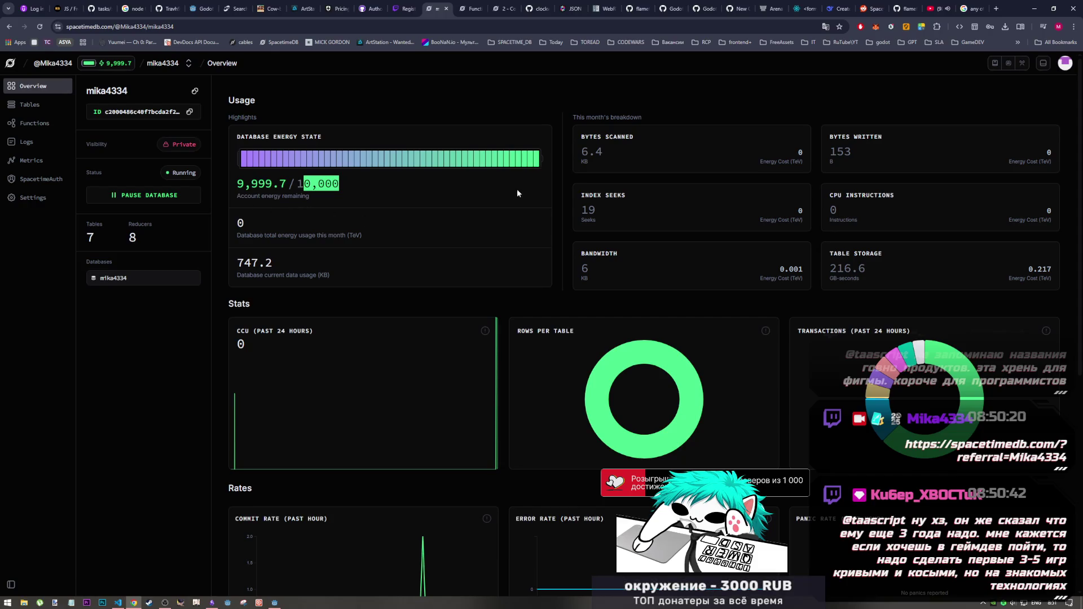
click(499, 9)
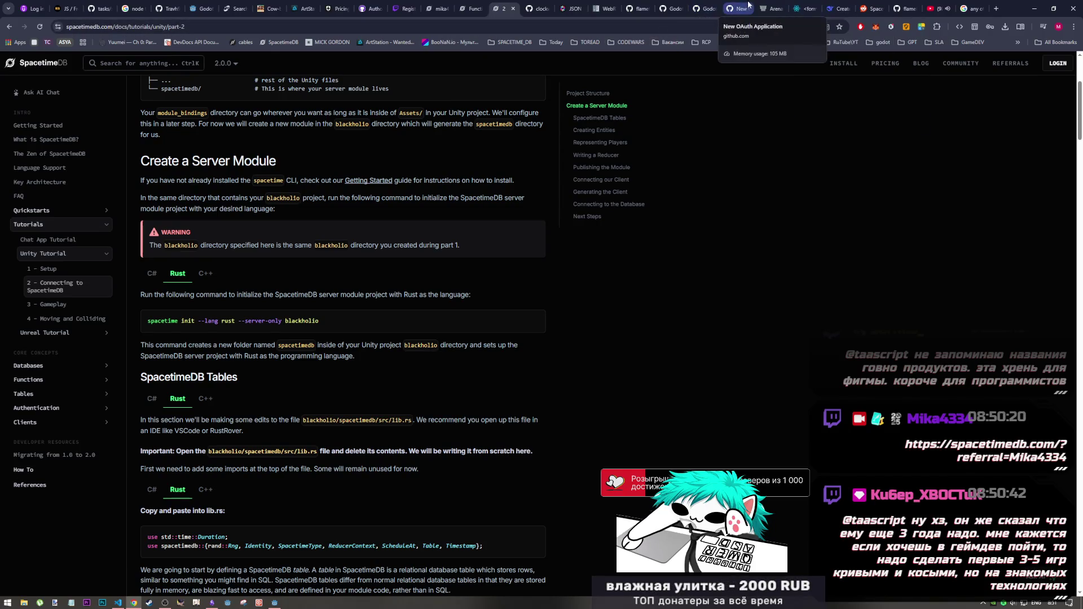
Return to the LMArena chat and scroll up to the my_profile view's return block.
click(772, 9)
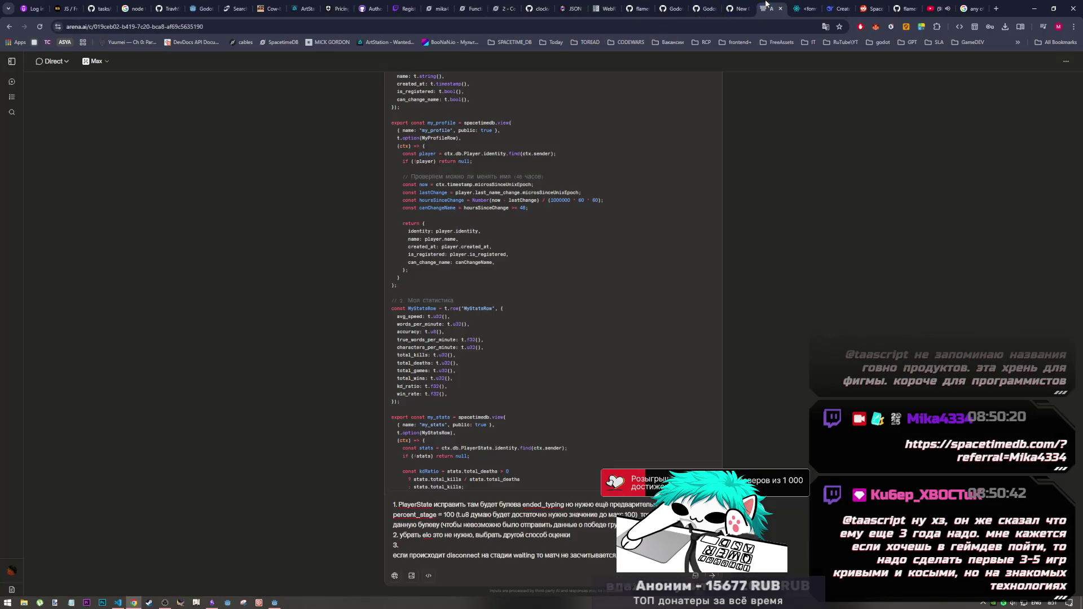
click(165, 601)
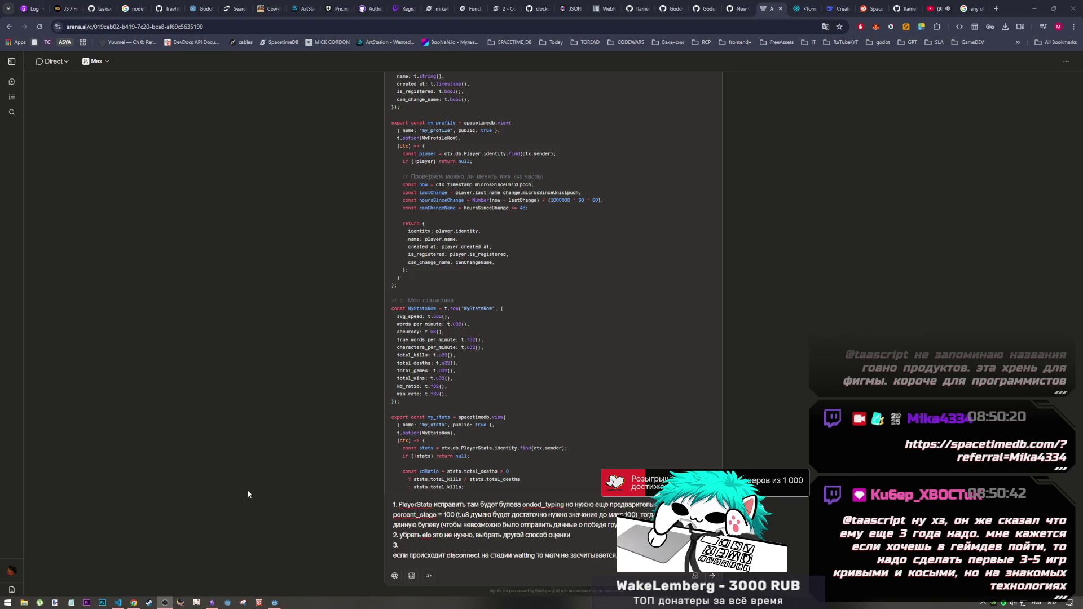
click(722, 271)
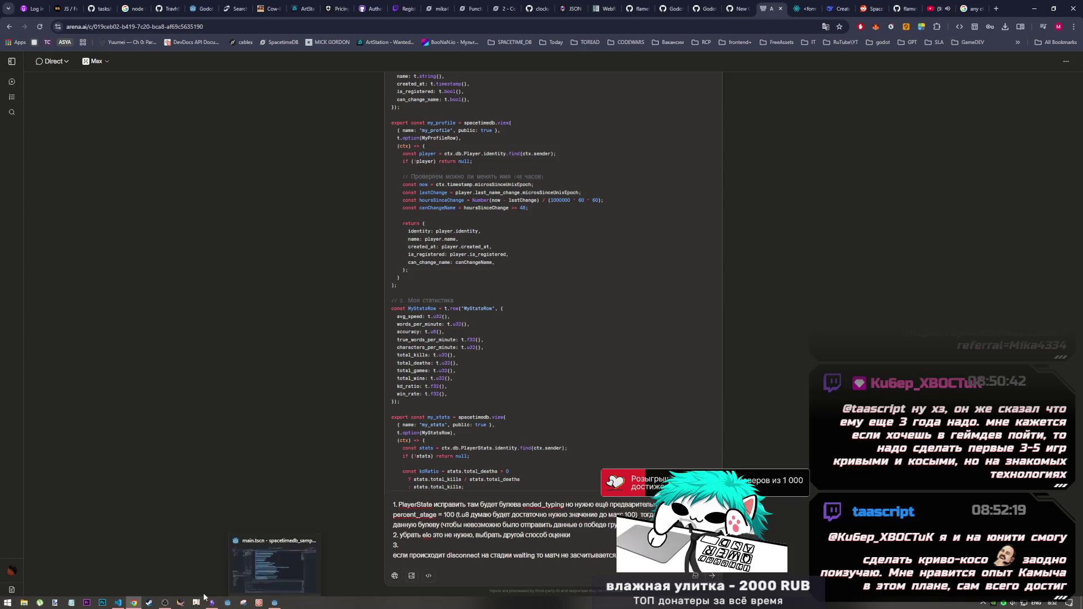
click(163, 604)
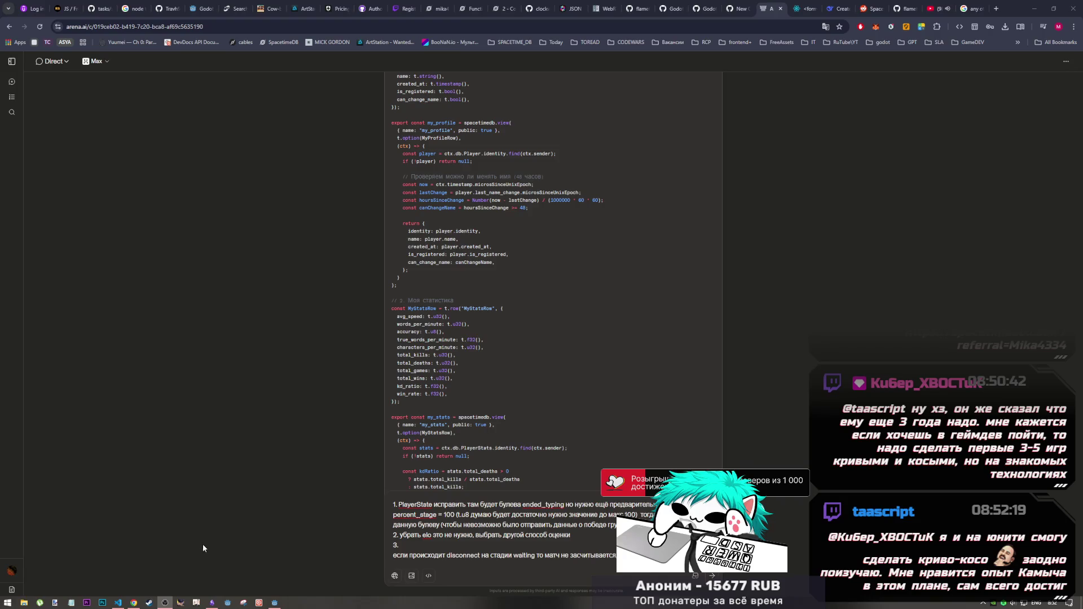
click(134, 602)
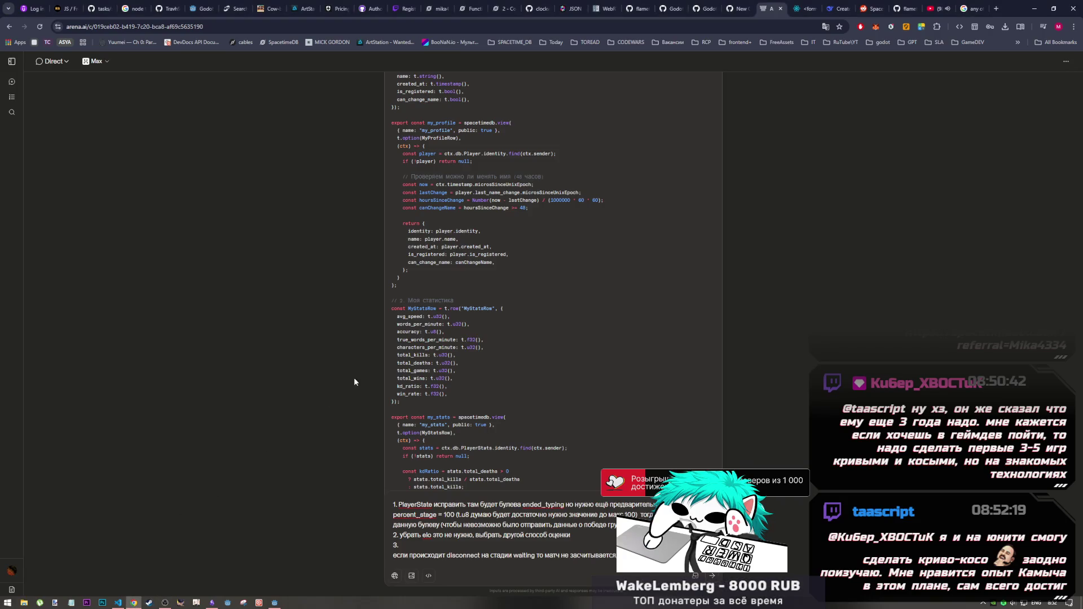
scroll(466, 308, up, 3)
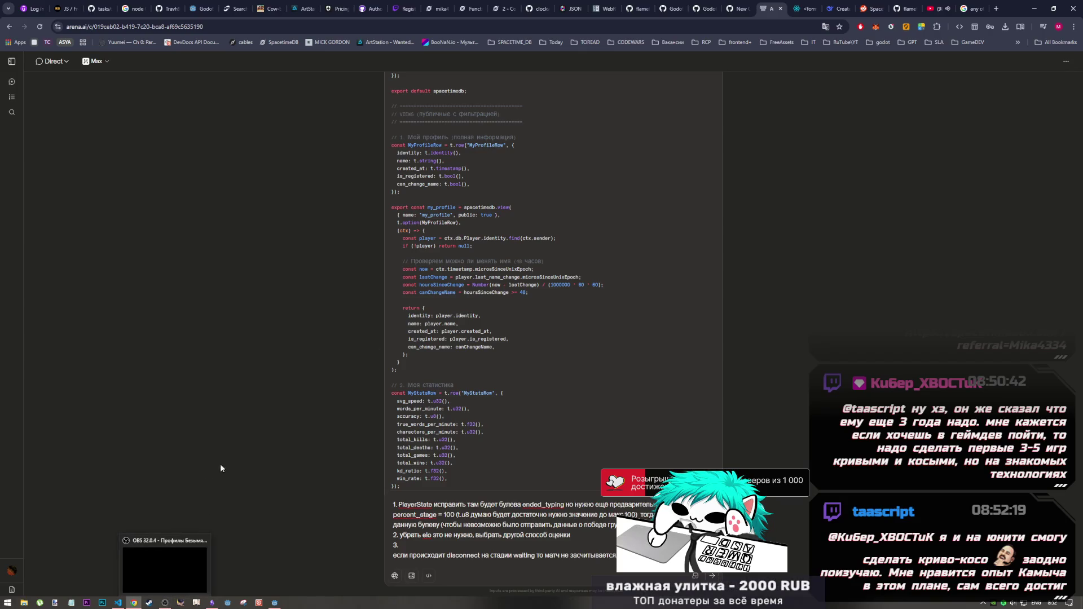
drag(422, 293, 445, 340)
Inspect the my_profile return block and the ctx.timestamp 'now' line by selecting them.
click(423, 320)
drag(402, 307, 426, 357)
click(420, 355)
click(402, 306)
click(426, 357)
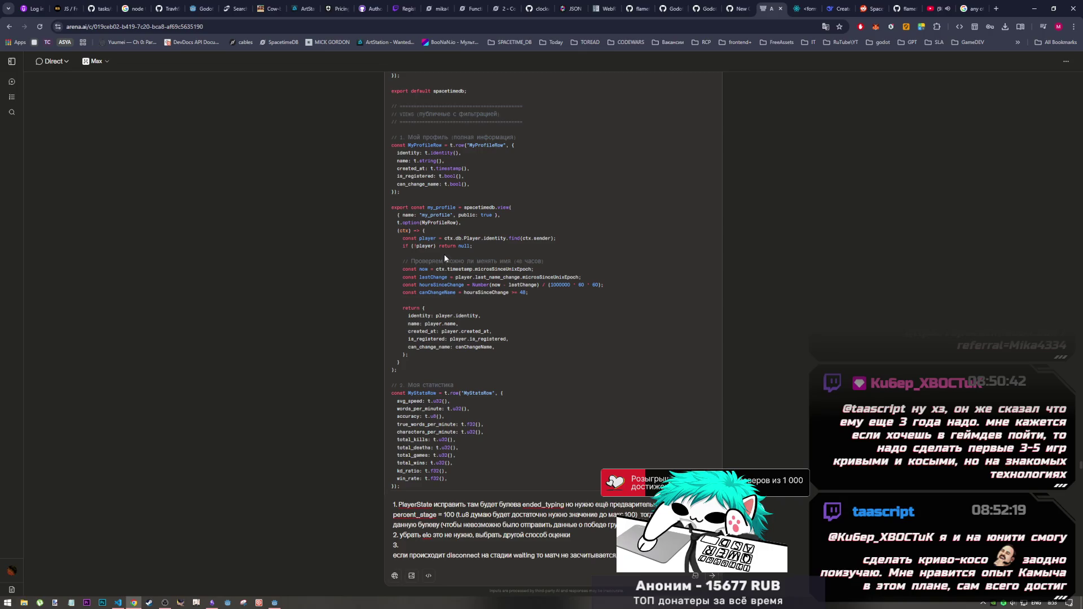
drag(436, 269, 505, 270)
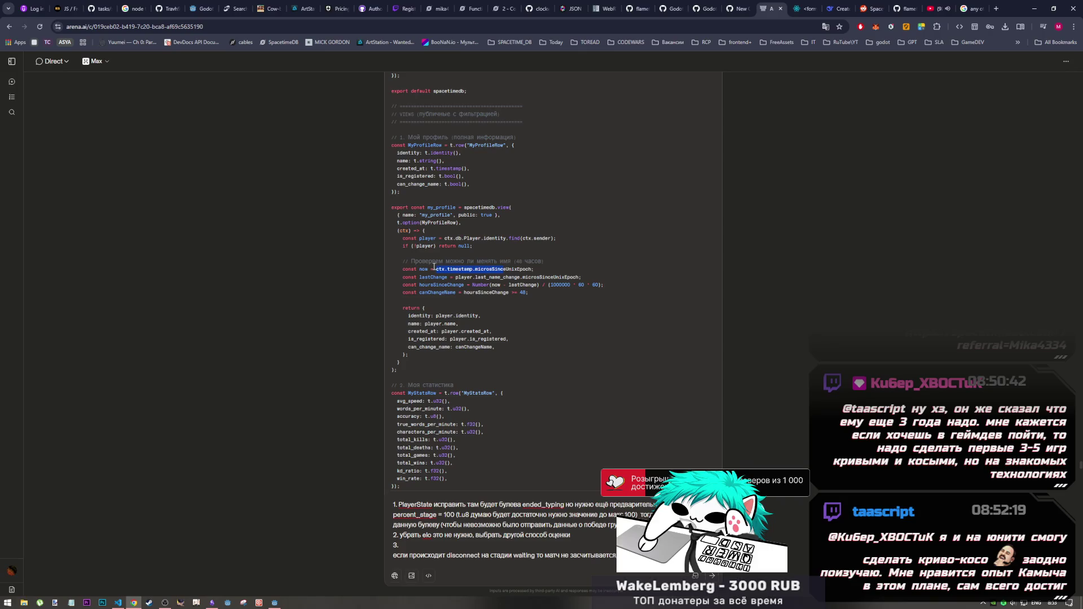
click(478, 270)
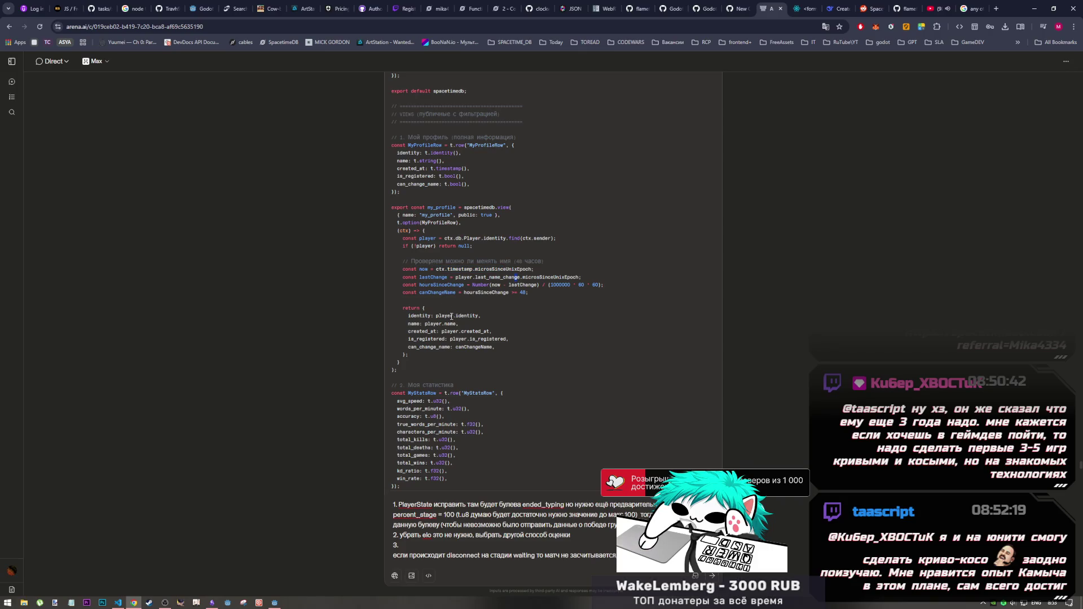
Select the whole 'const lastChange = player.last_name_change.microsSinceUnixEpoch;' line.
scroll(451, 317, down, 2)
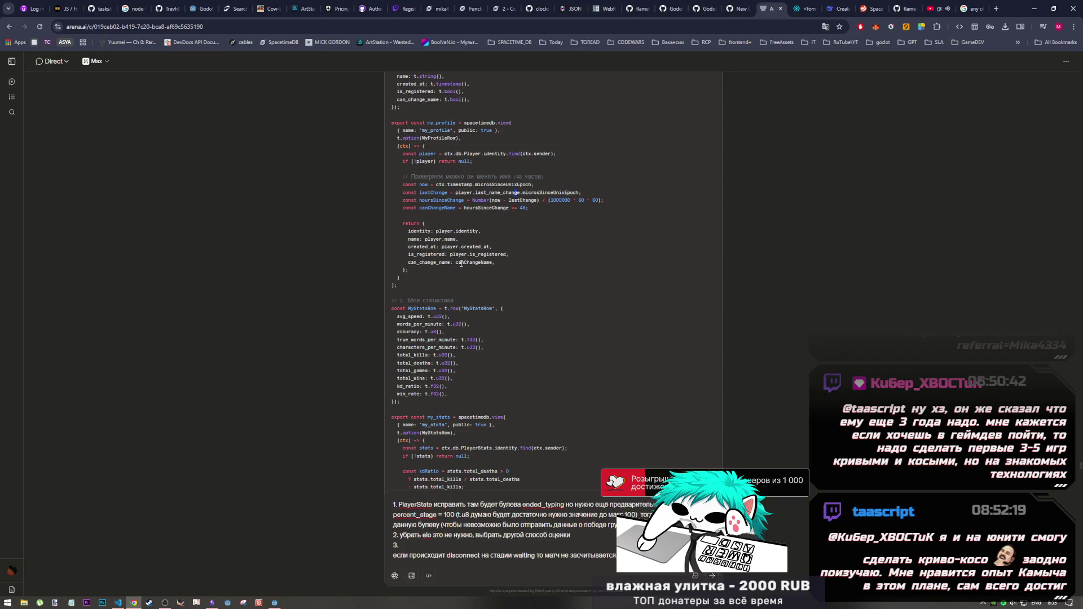
drag(489, 192, 579, 193)
scroll(578, 193, up, 2)
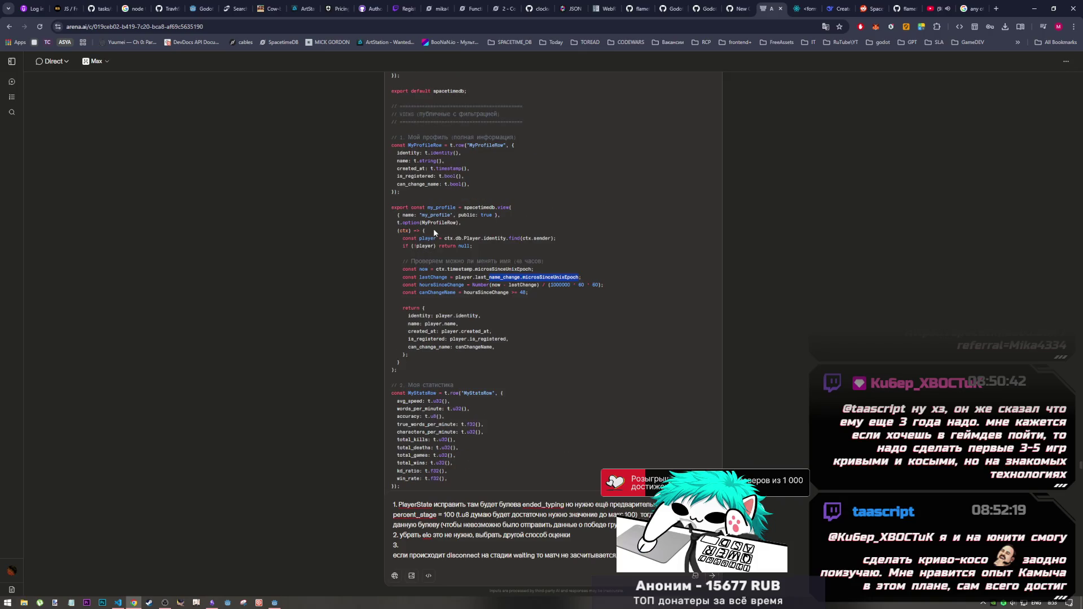
drag(473, 277, 523, 278)
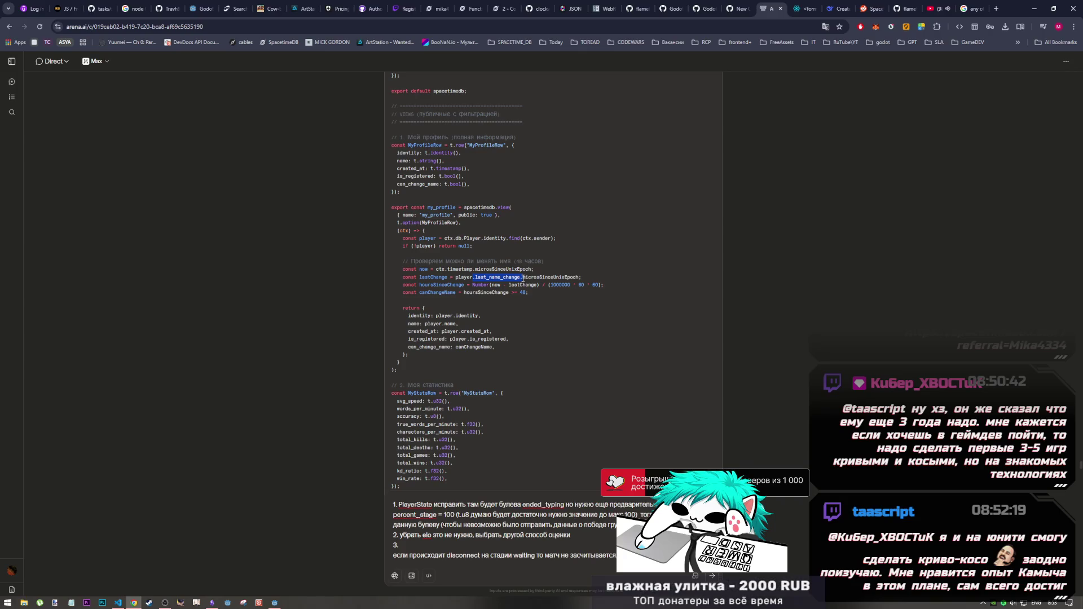
drag(455, 277, 586, 284)
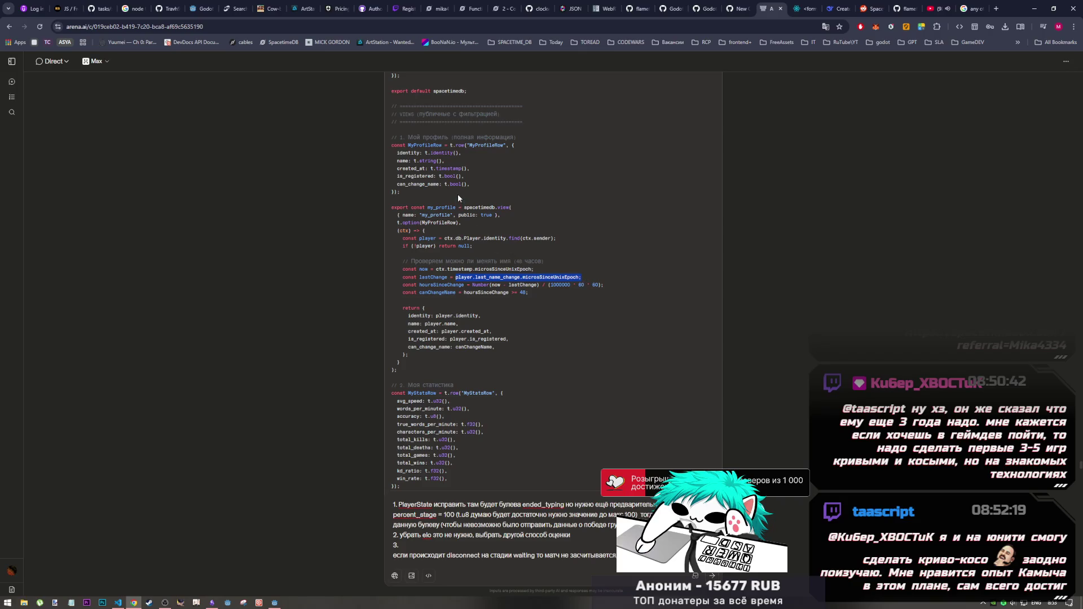
drag(397, 162, 408, 161)
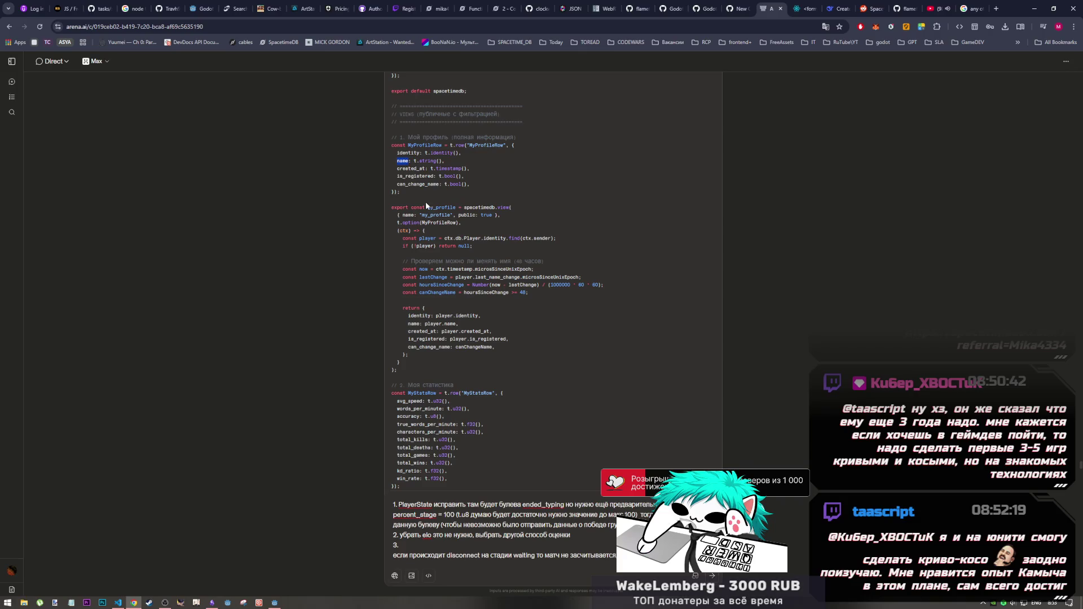
mouse_move(475, 277)
mouse_down()
mouse_move(535, 277)
mouse_move(521, 277)
mouse_up()
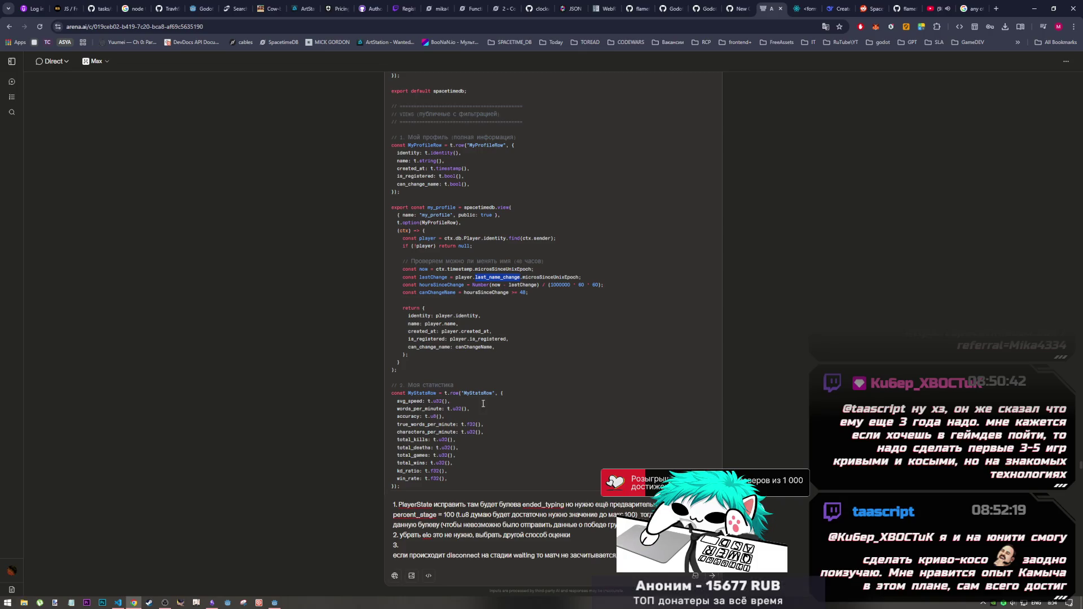
drag(489, 277, 581, 278)
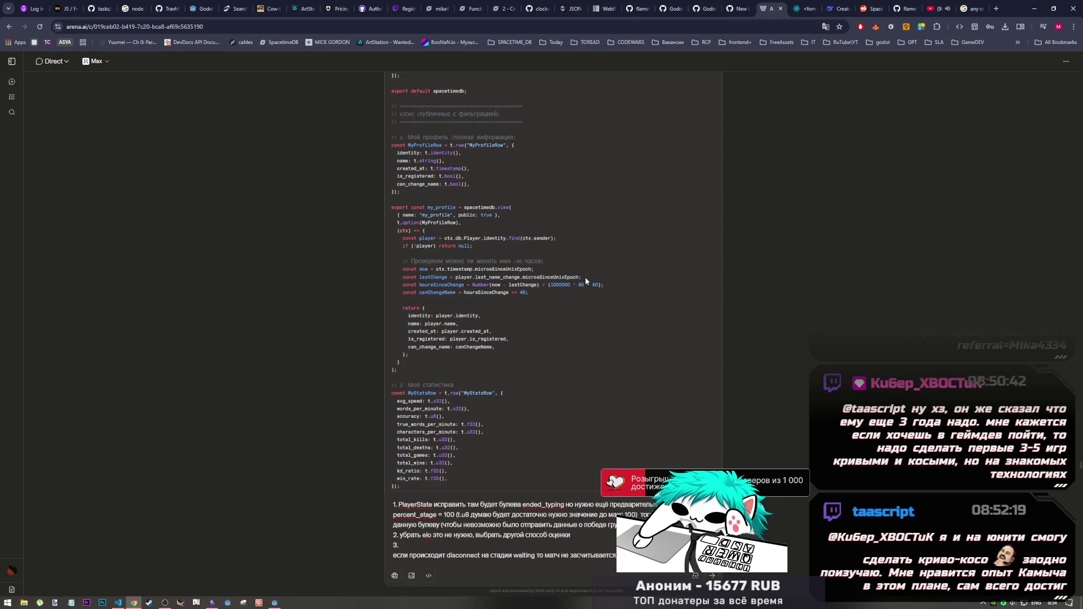
drag(477, 277, 401, 279)
key(ctrl+c)
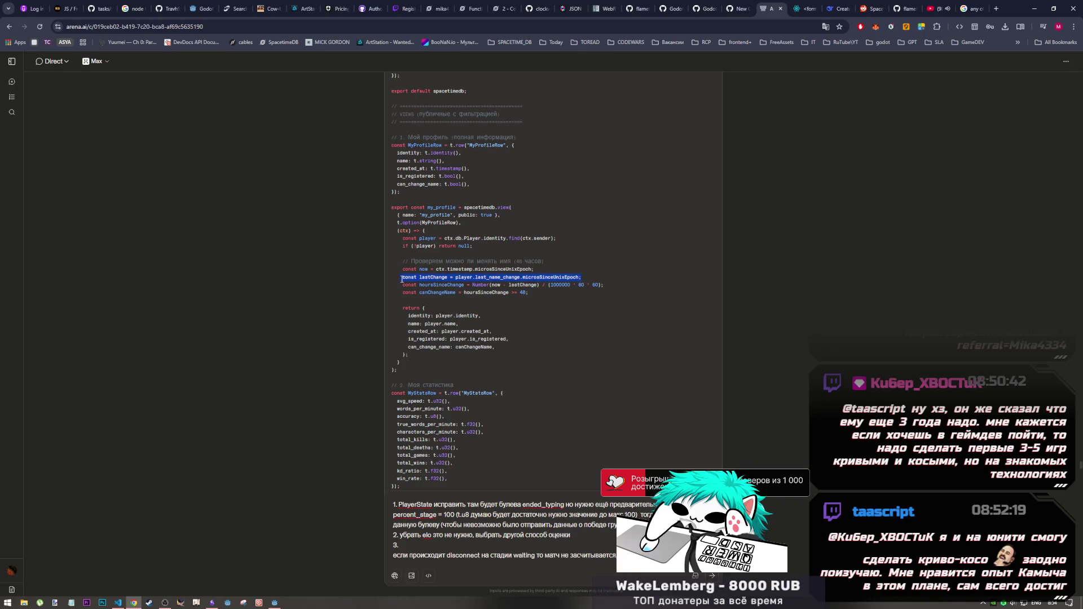
Write item 3 as 'что такое last_name_change' followed by the pasted lastChange code line.
click(464, 545)
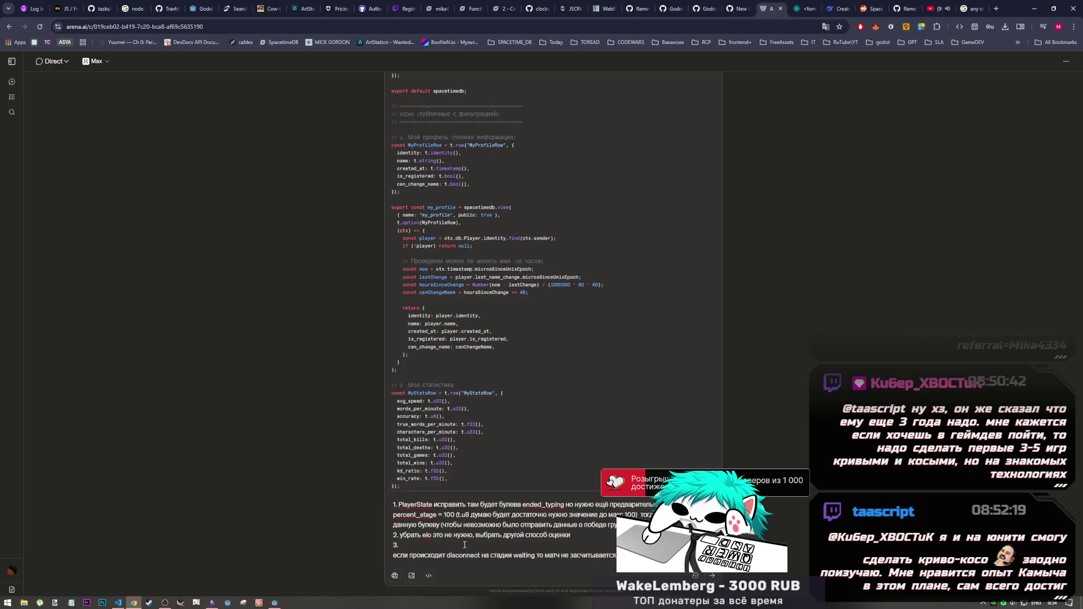
text(что такое)
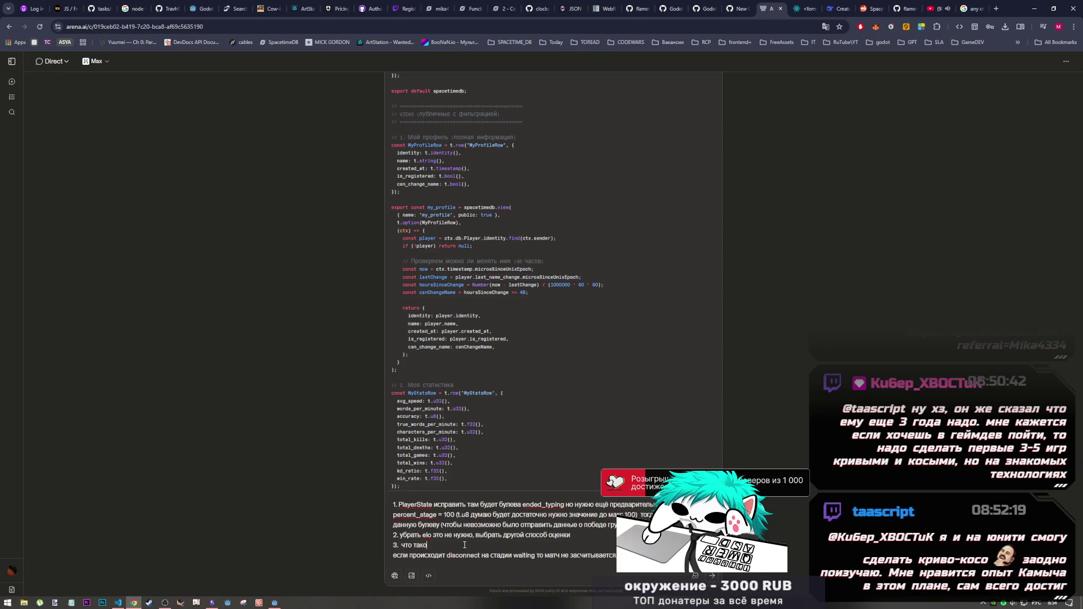
key(ctrl+v)
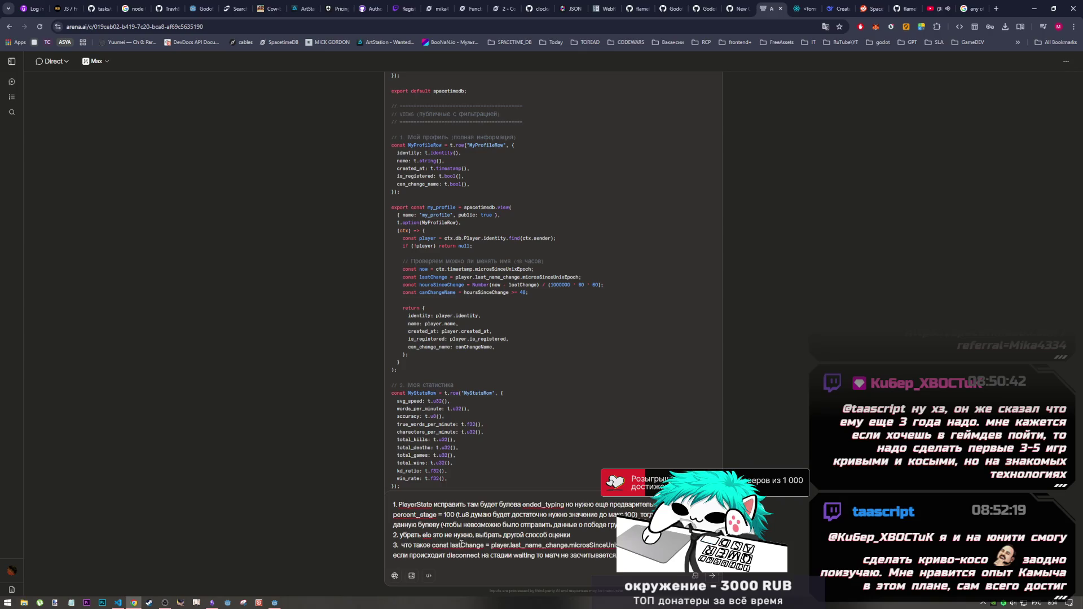
drag(510, 545, 562, 545)
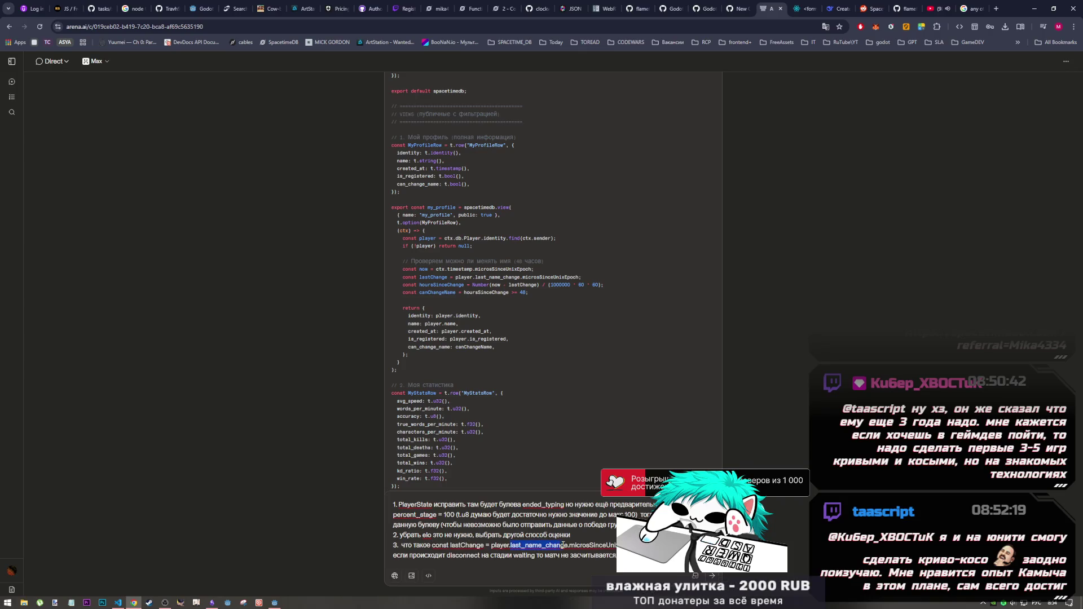
key(ctrl+c)
click(432, 544)
key(ctrl+v)
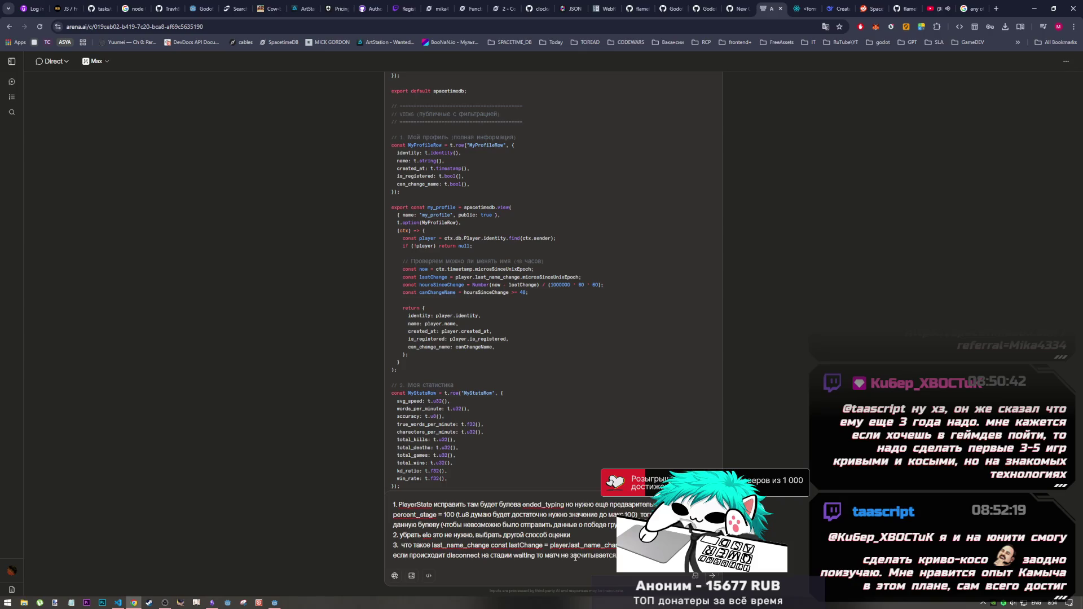
text(d)
key(BackSpace)
Fix the wrong-layout text and add 'возможно строчка некорректная' to item 3.
text(j[p)
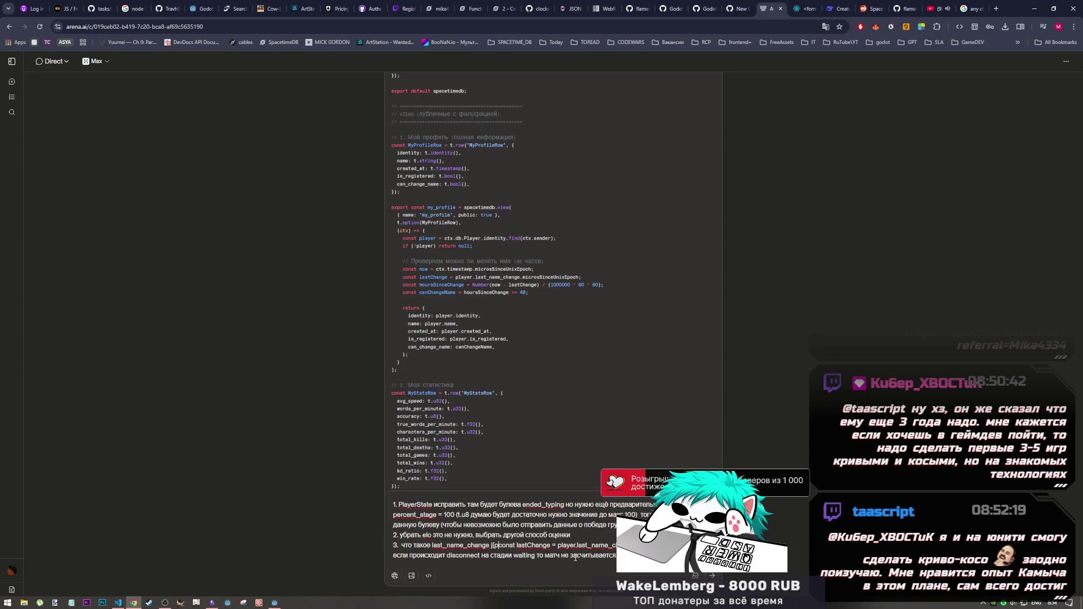
key(BackSpace)
key(BackSpace)
text(pvj)
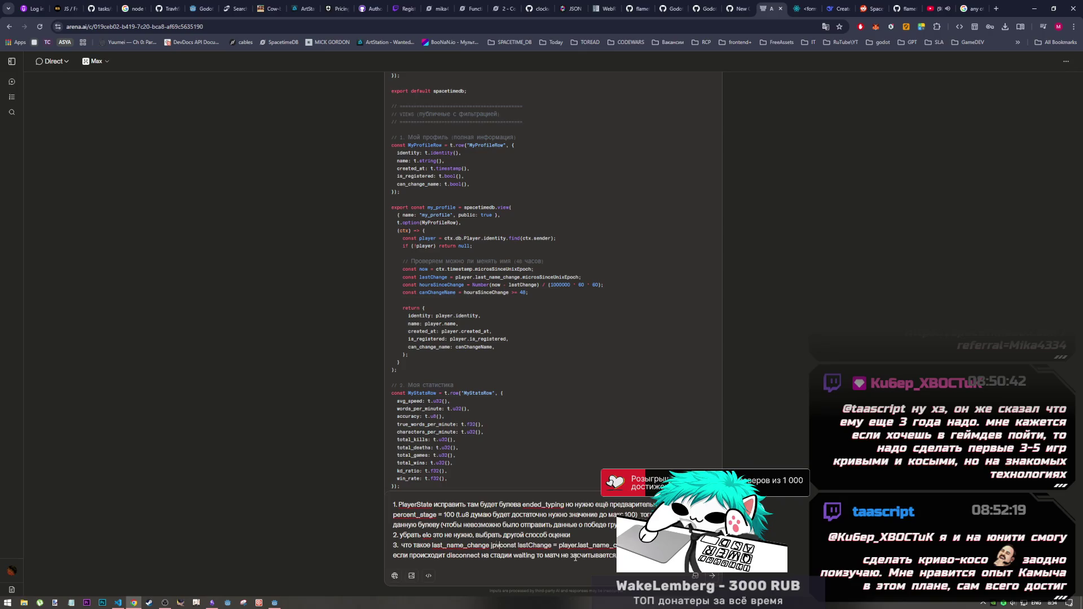
text(;yj cnhj)
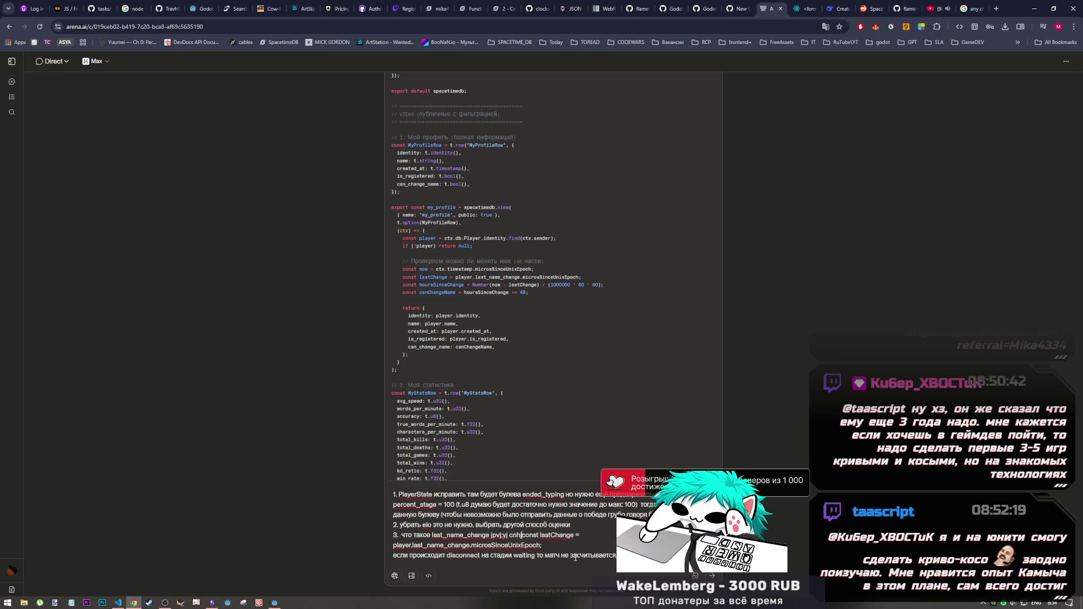
drag(522, 535, 490, 536)
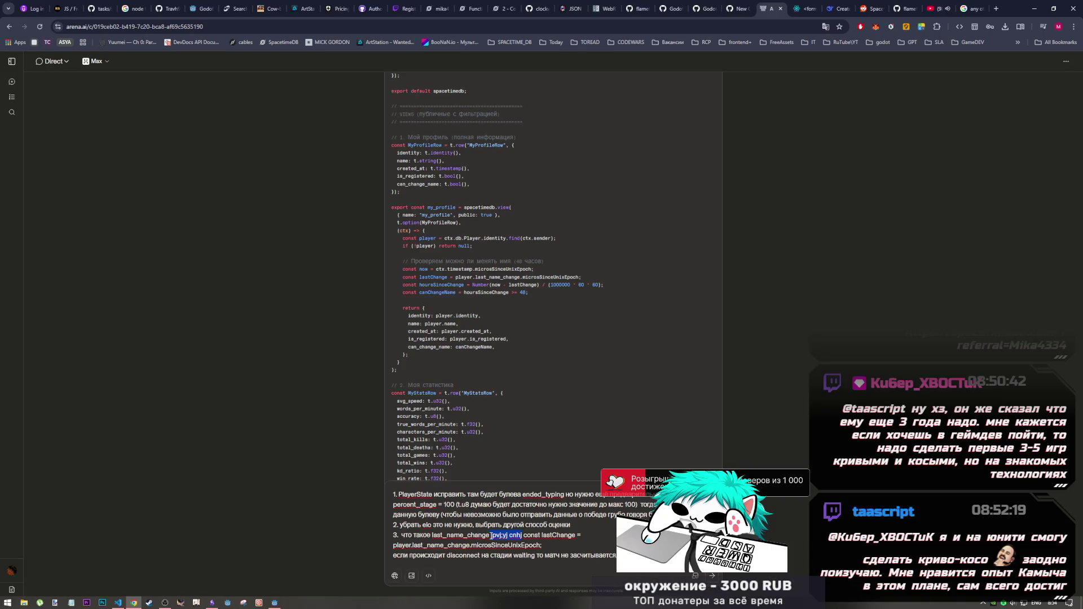
key(alt+shift)
text(возмо)
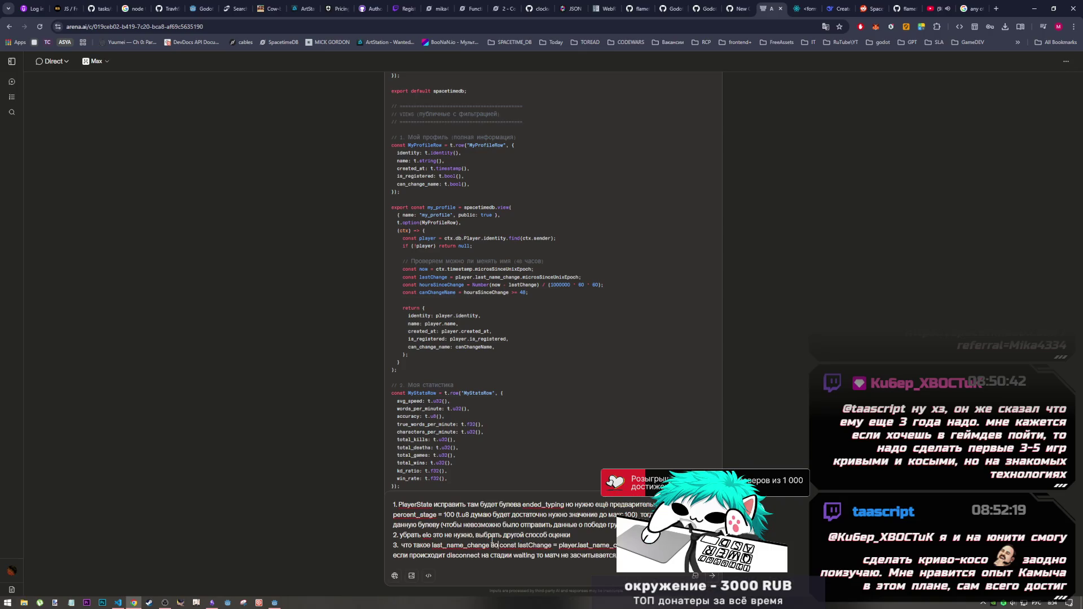
text(жно строчка не)
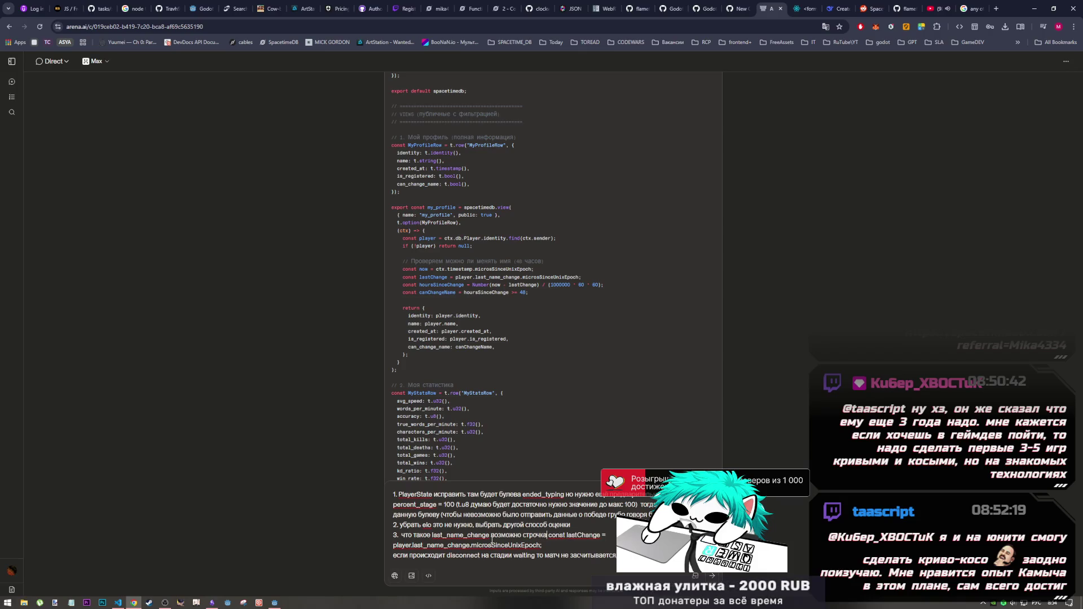
text(корректная)
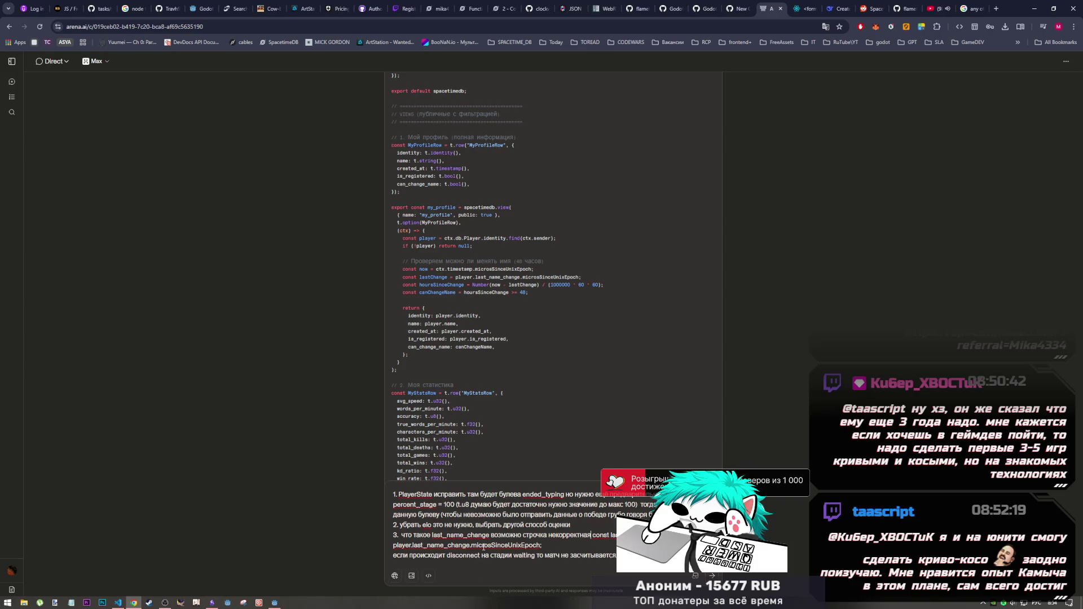
click(551, 545)
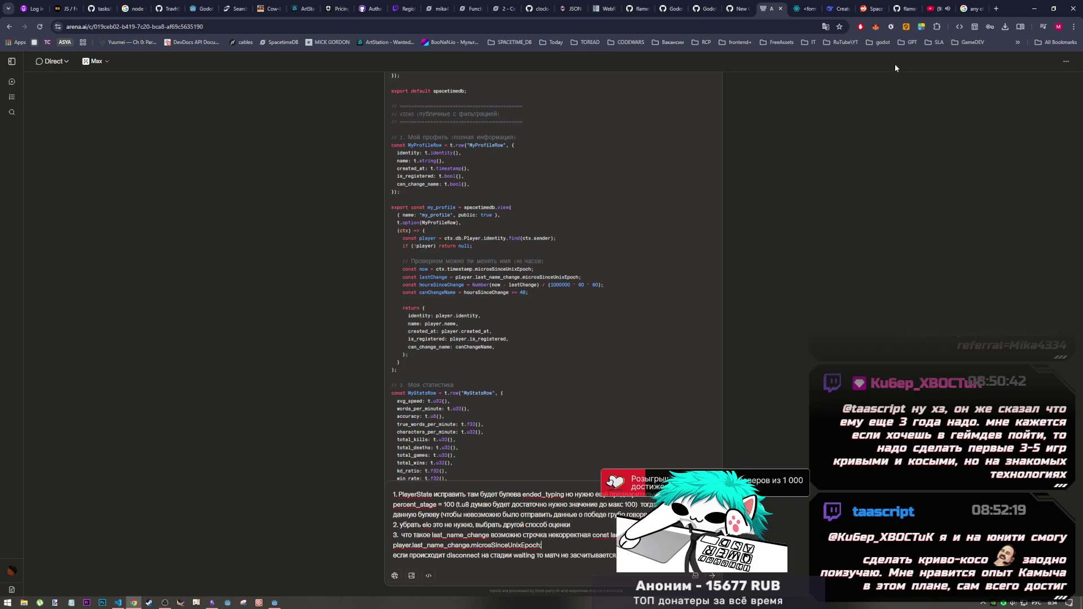
click(933, 9)
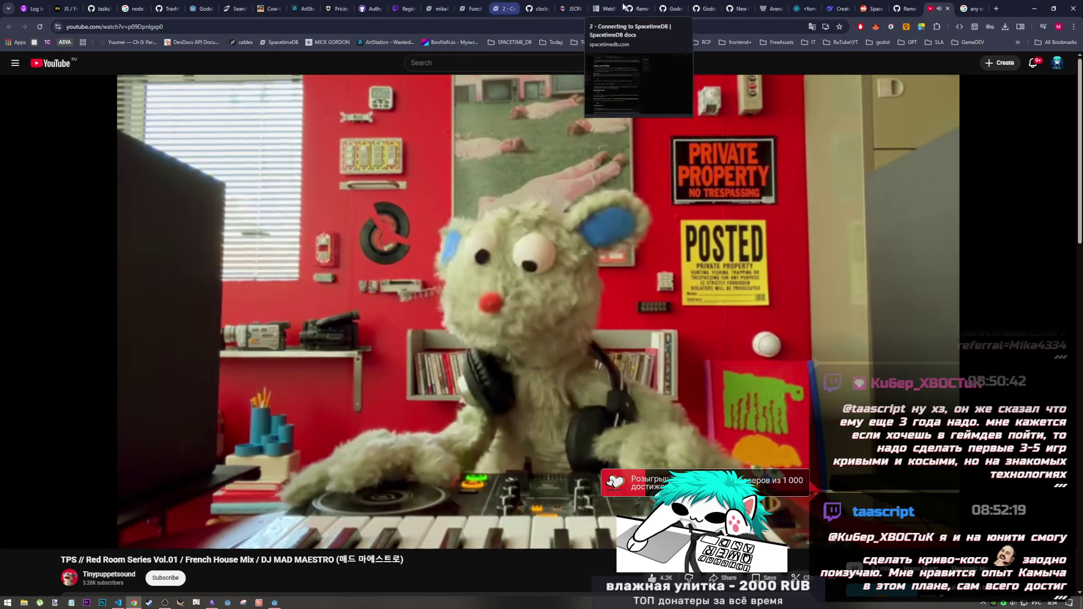
click(768, 9)
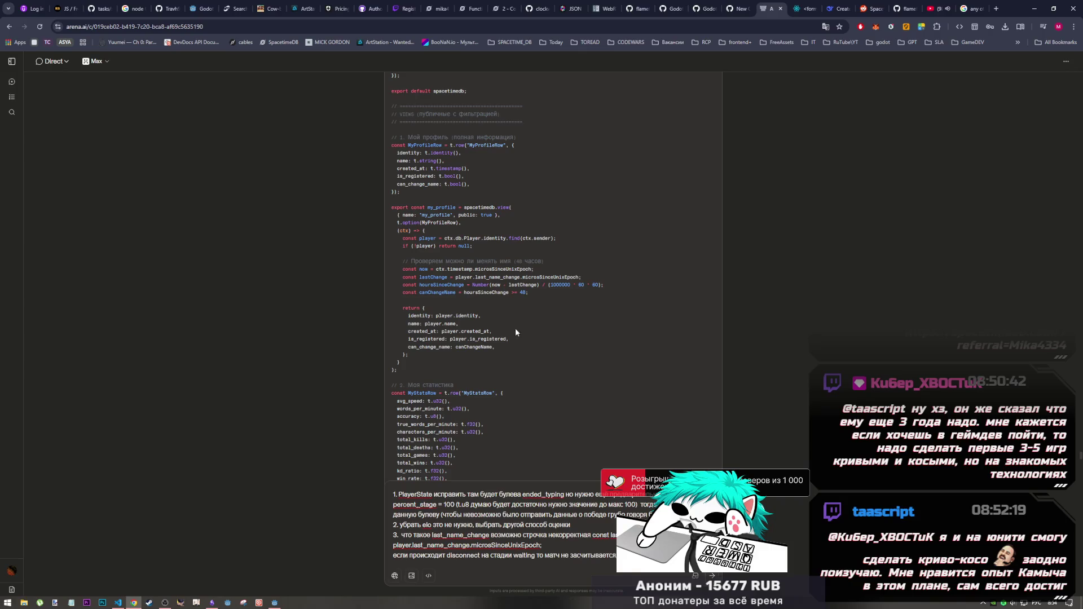
Extend item 3 with 'либо тр lastChange =' and a const note about the nickname last-change table.
text(либо тр )
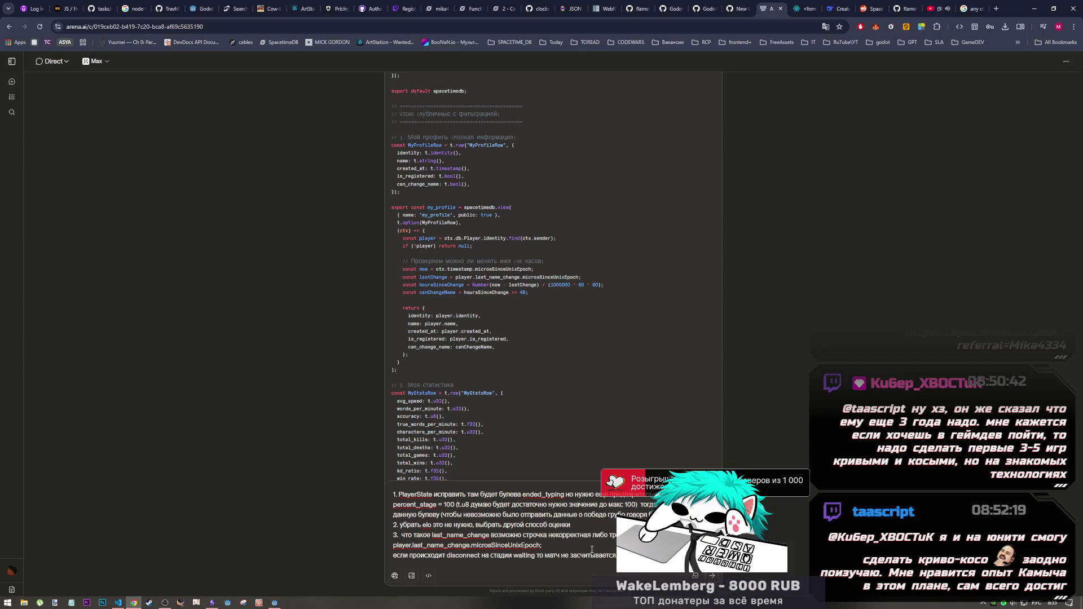
text(lastChange =)
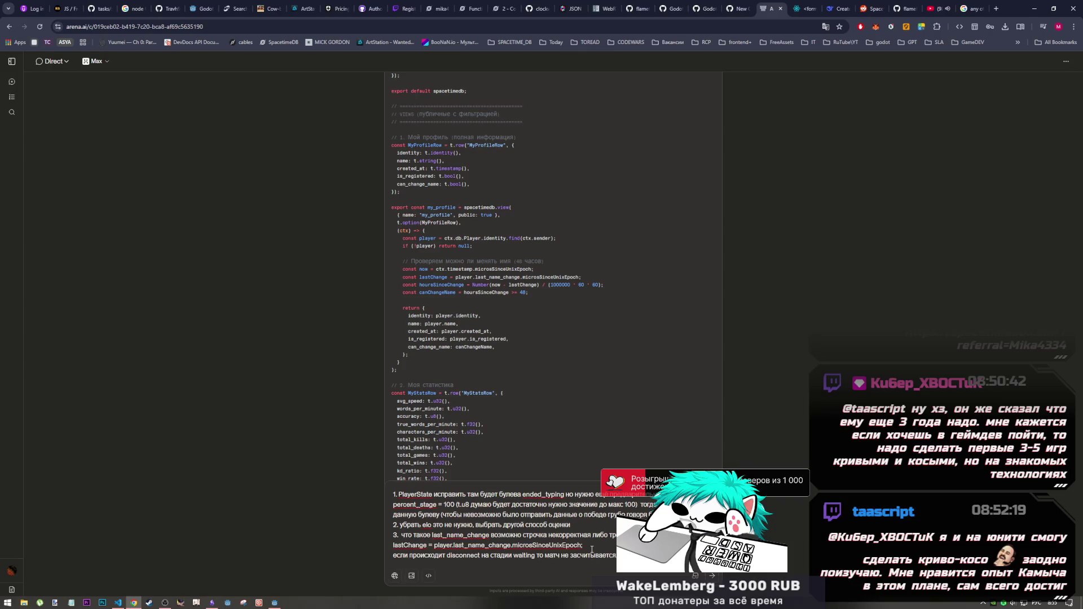
key(alt+shift)
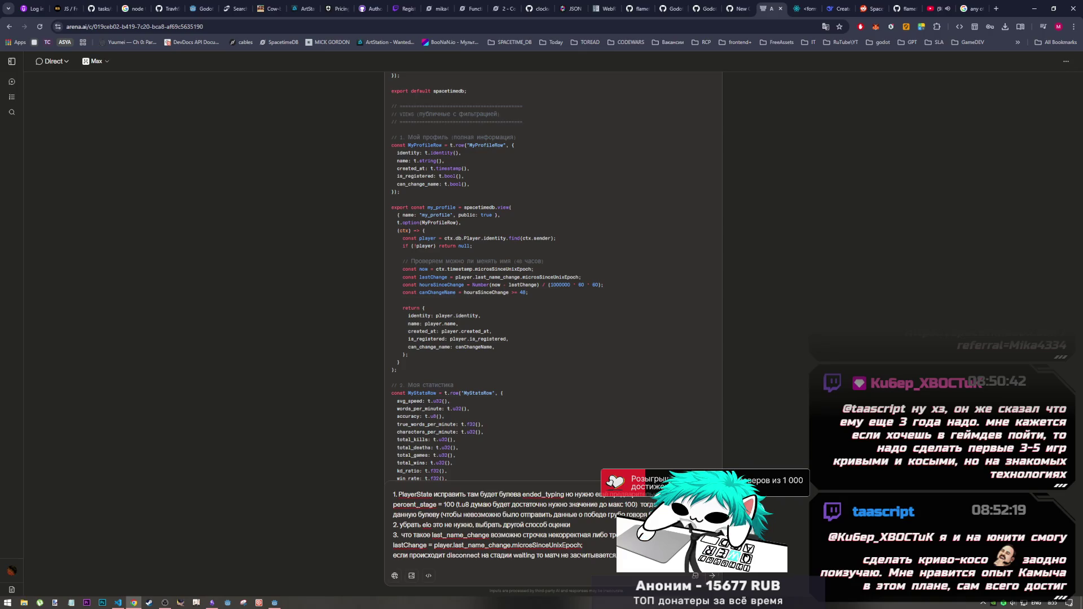
key(alt+shift)
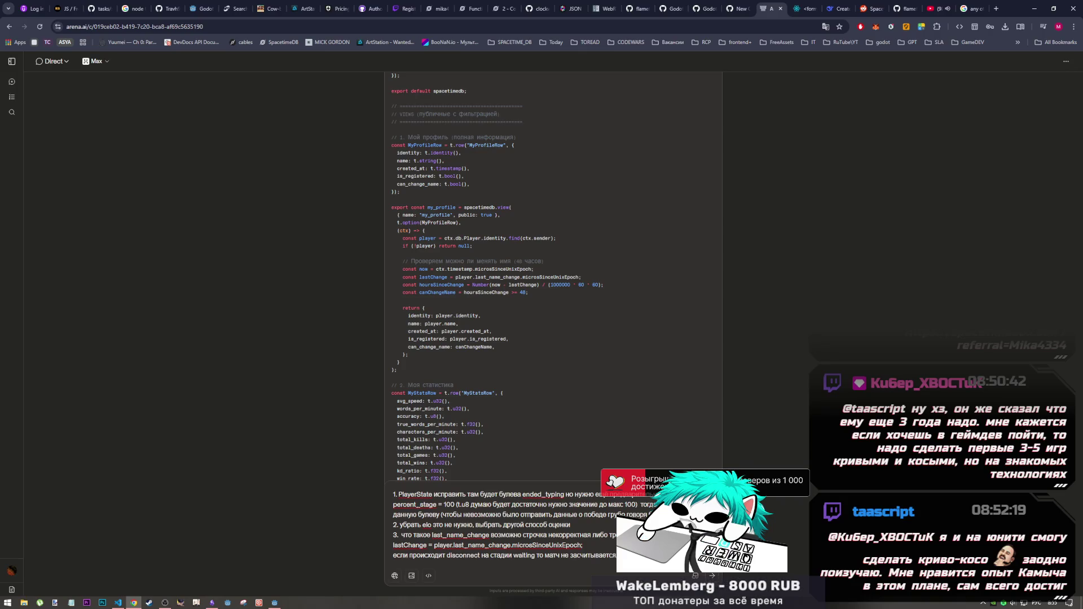
text(const )
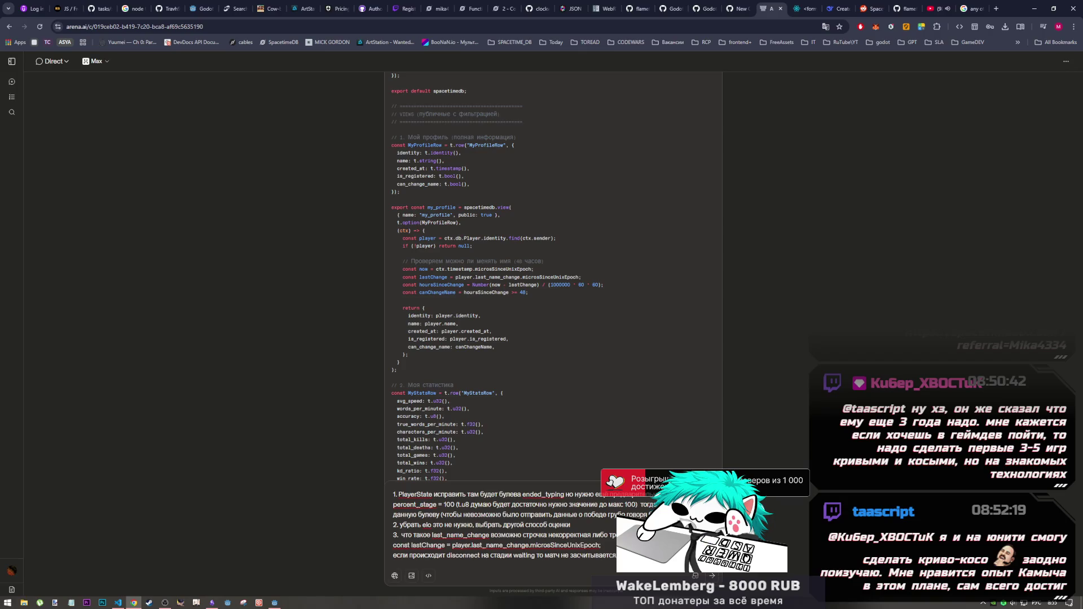
text(таблицу  )
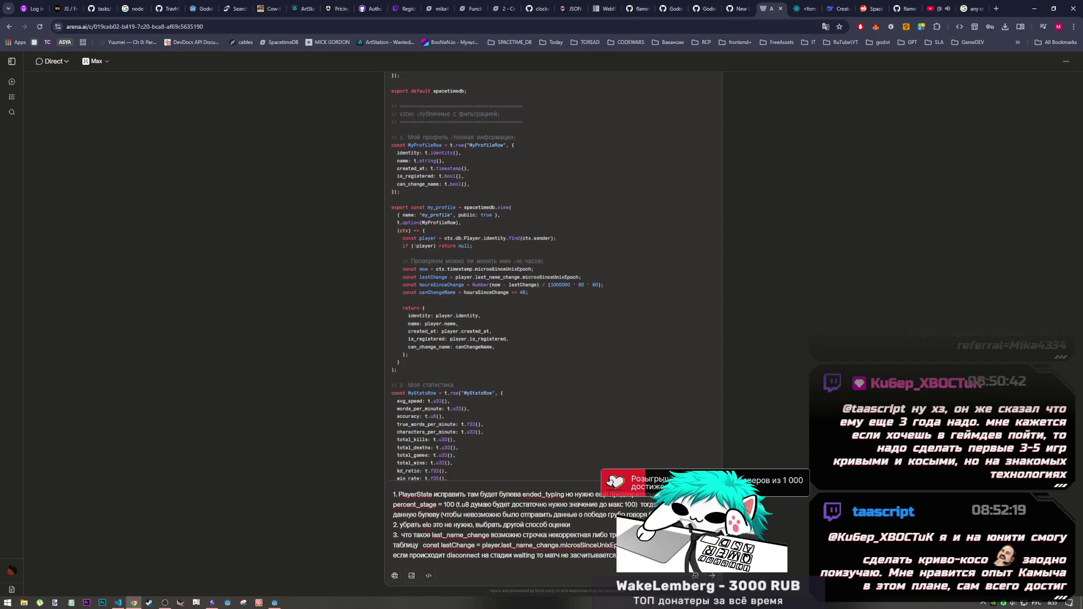
text(последнего и)
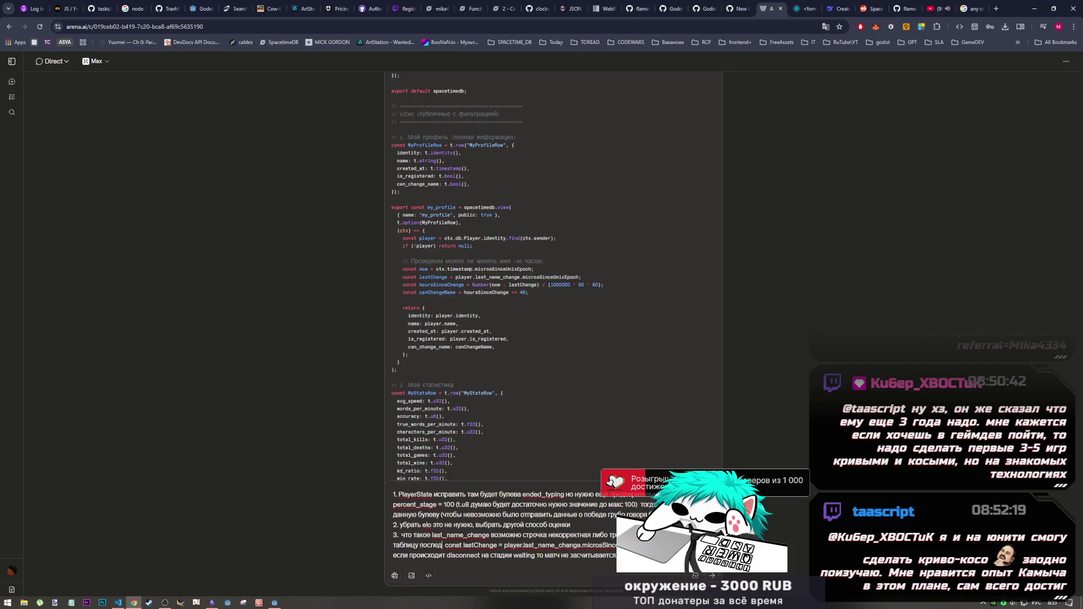
text(зменения ни)
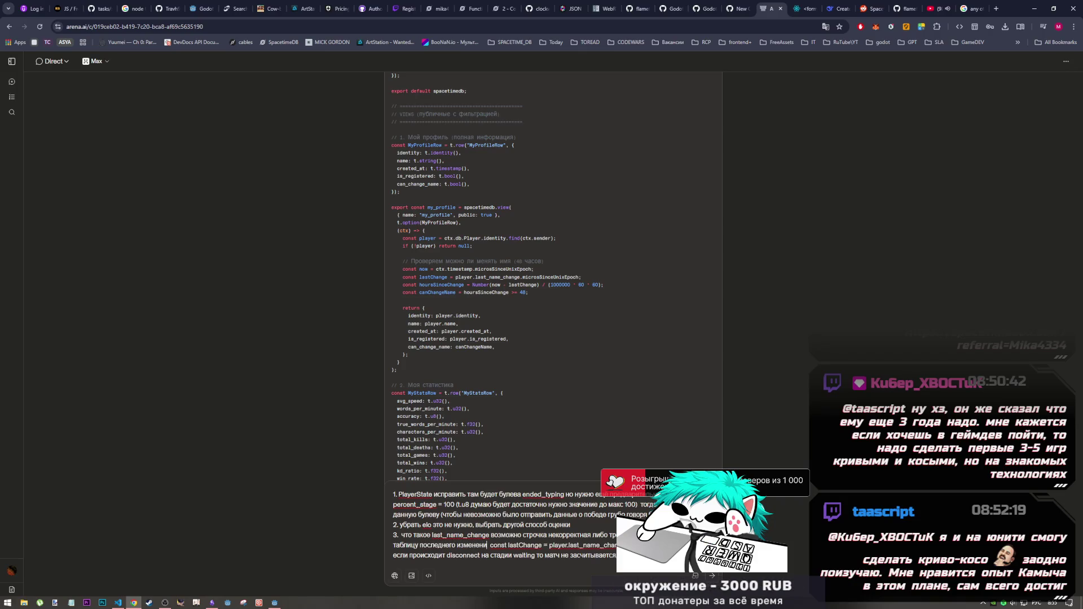
text(к )
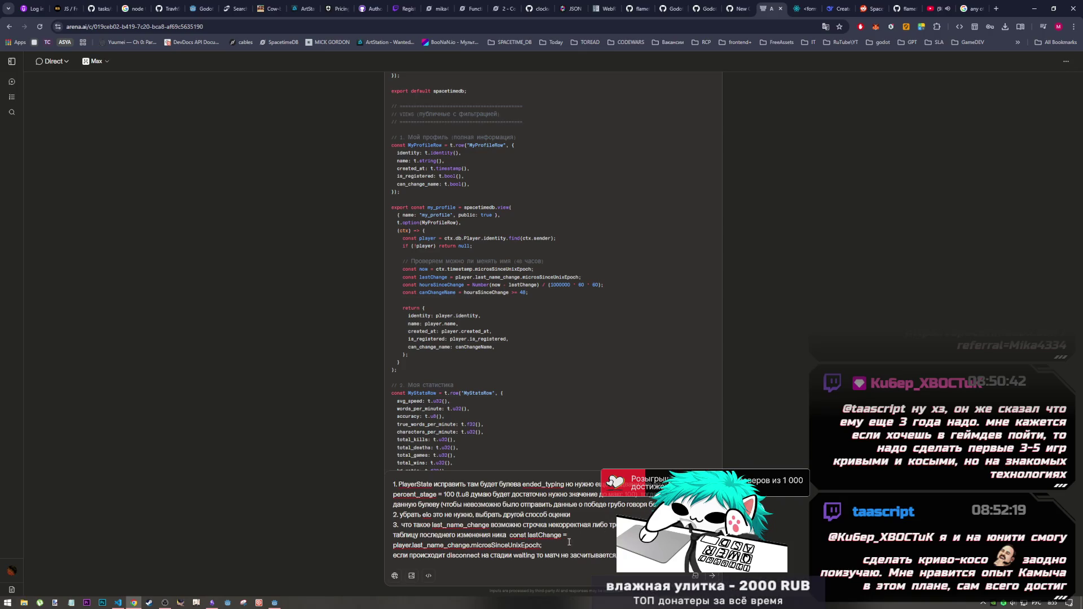
text(нейма)
key(Down)
key(End)
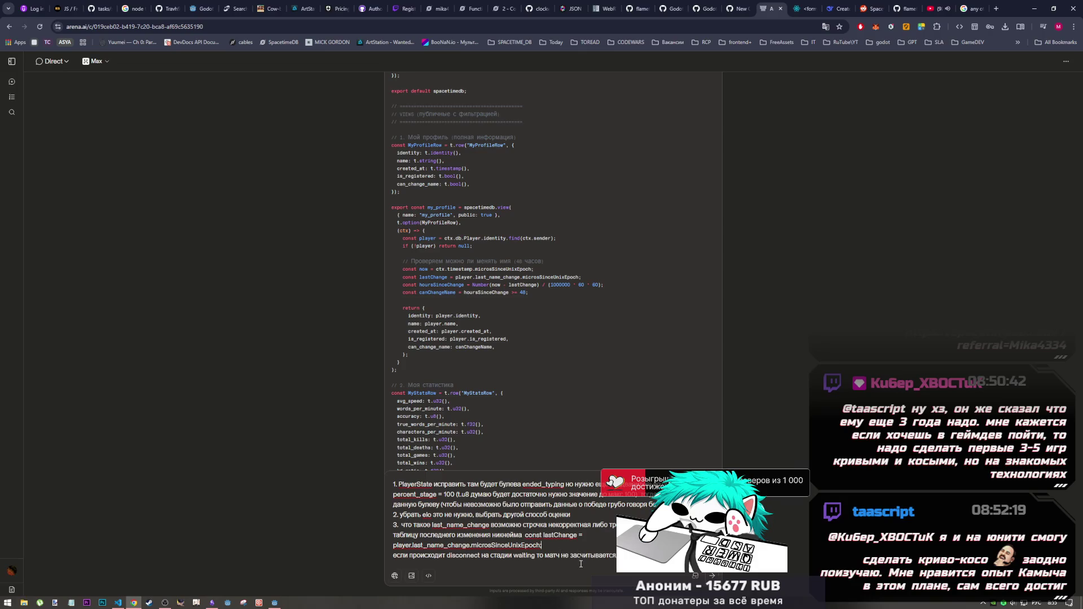
Start item '4.' on a new line below item 3.
key(shift+Return)
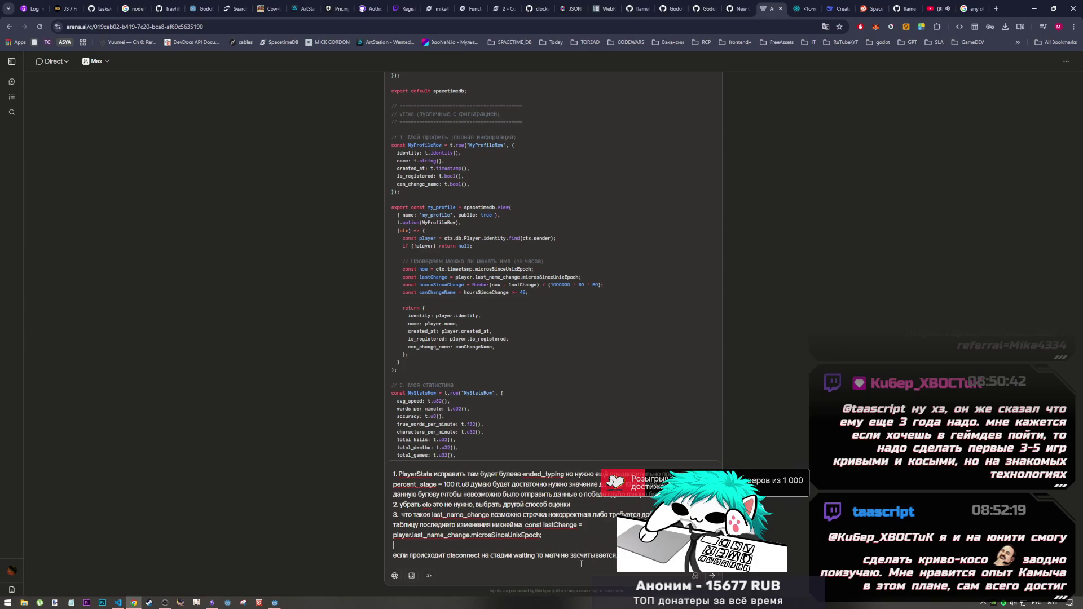
text(4)
key(BackSpace)
text(.)
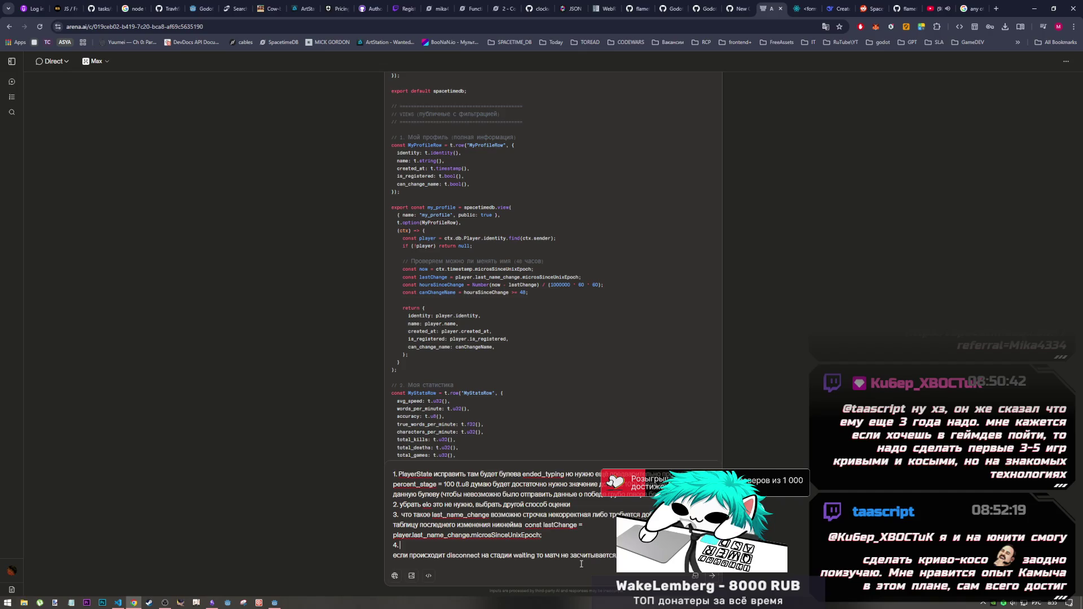
key(alt+Tab)
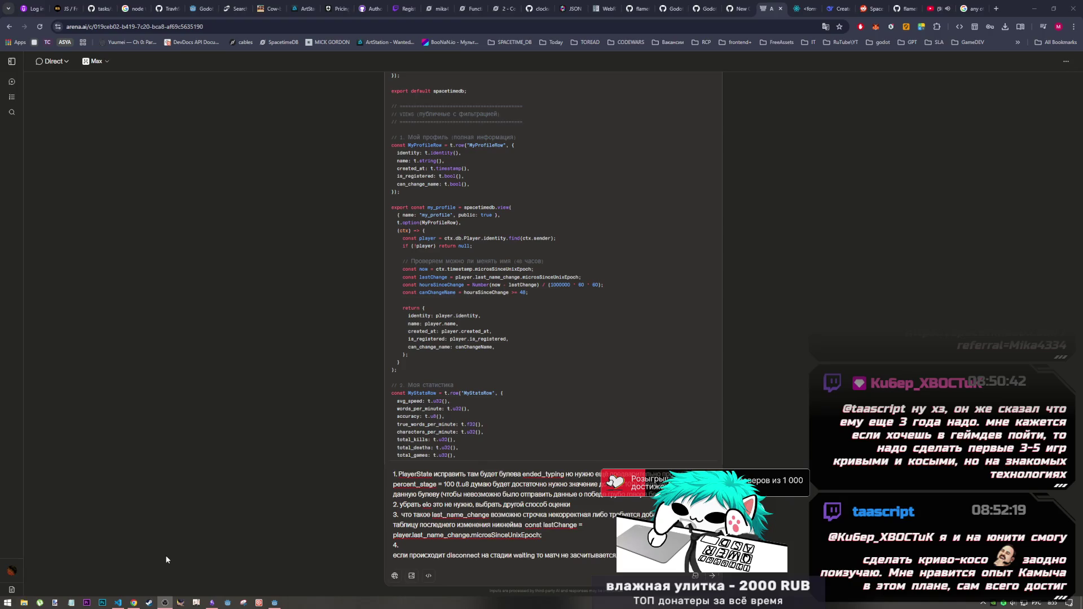
click(132, 605)
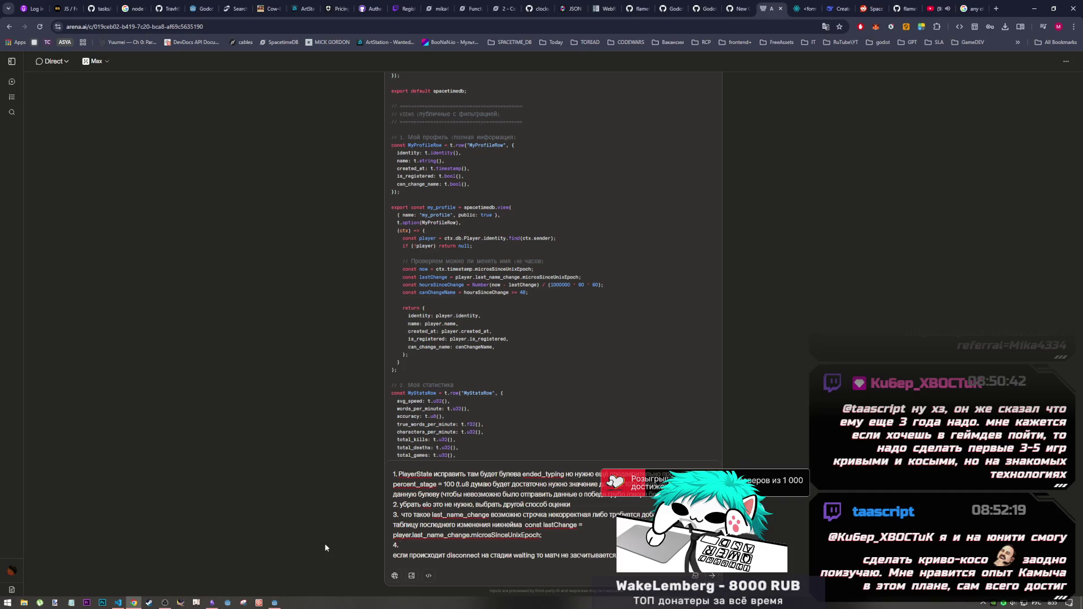
click(588, 523)
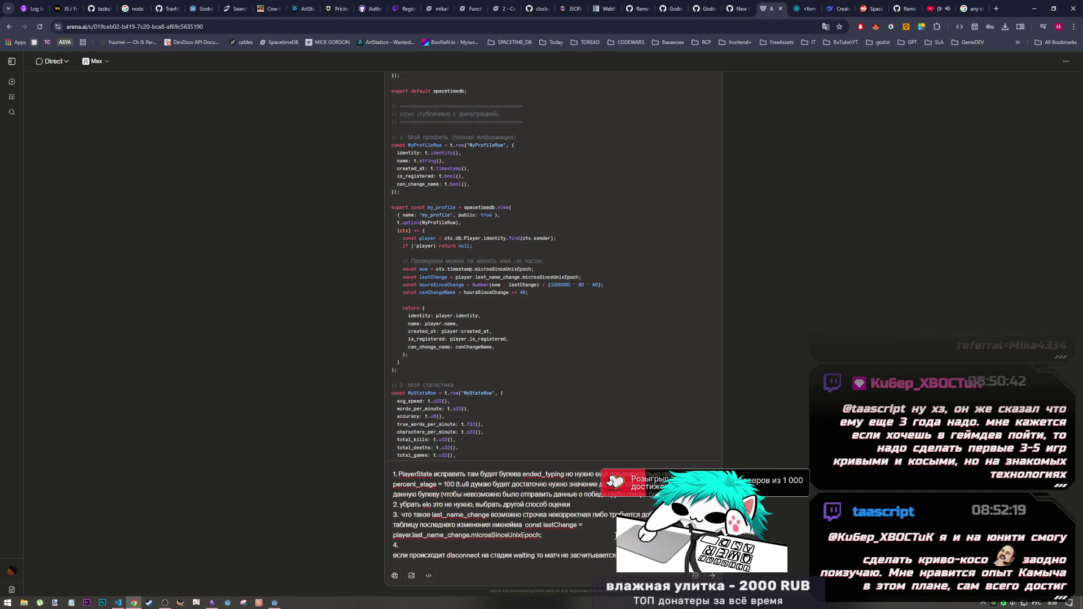
click(517, 546)
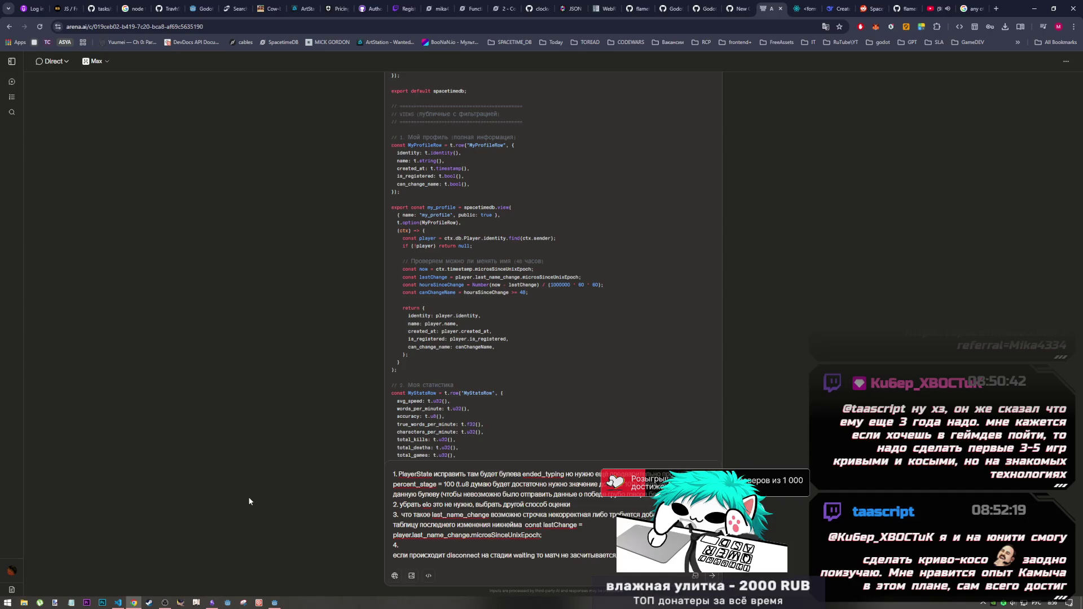
click(163, 602)
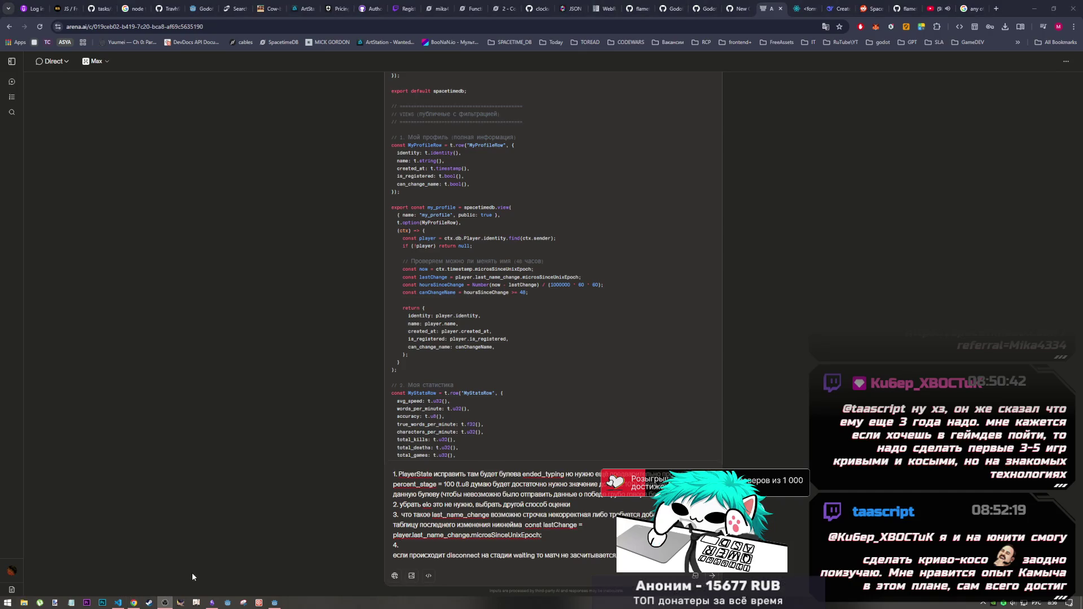
click(276, 603)
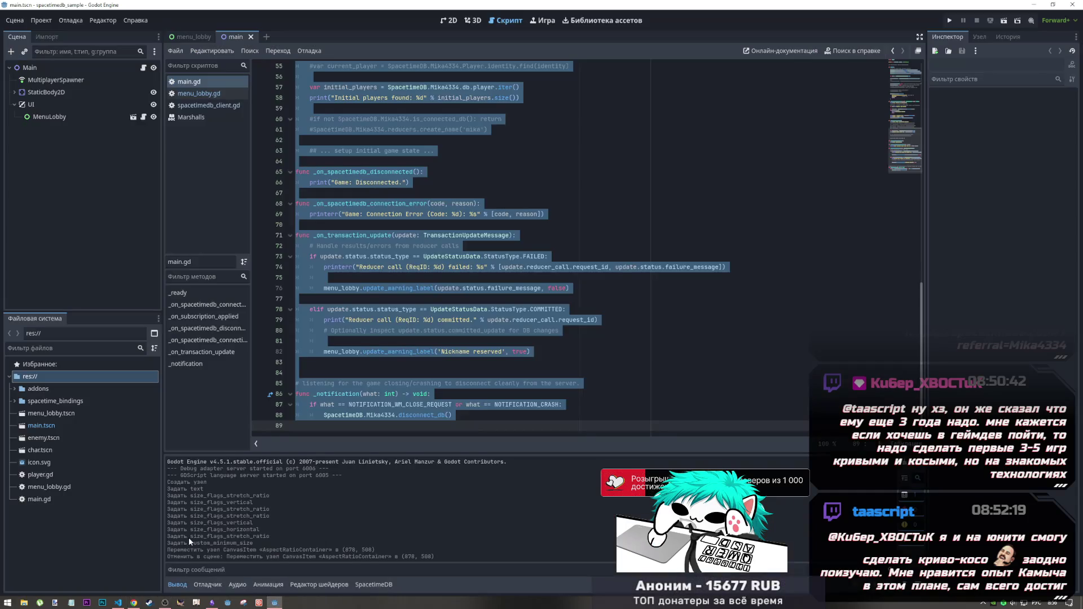
click(136, 603)
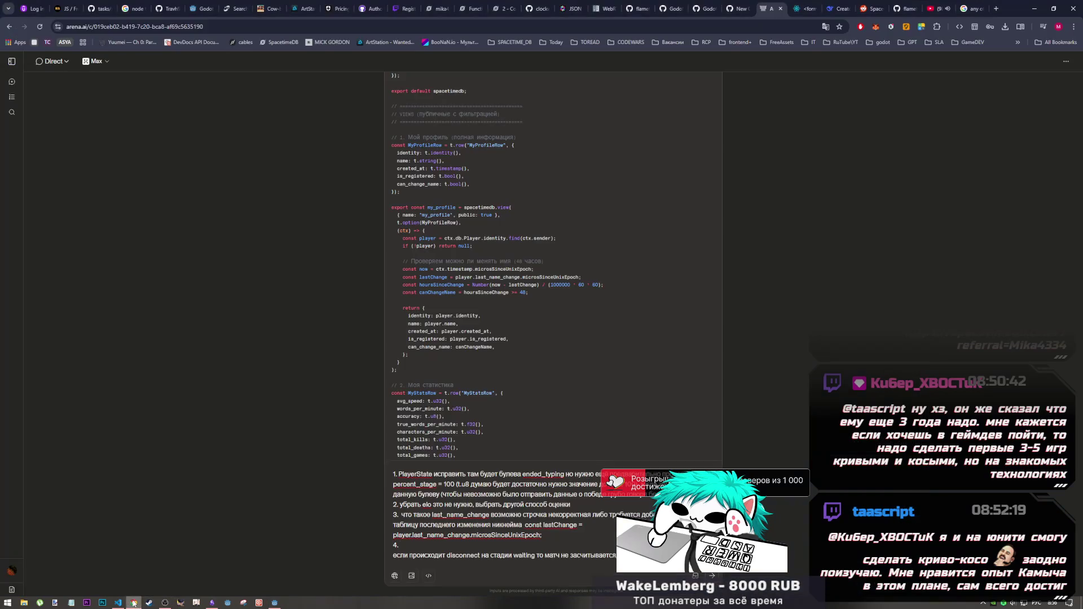
click(513, 544)
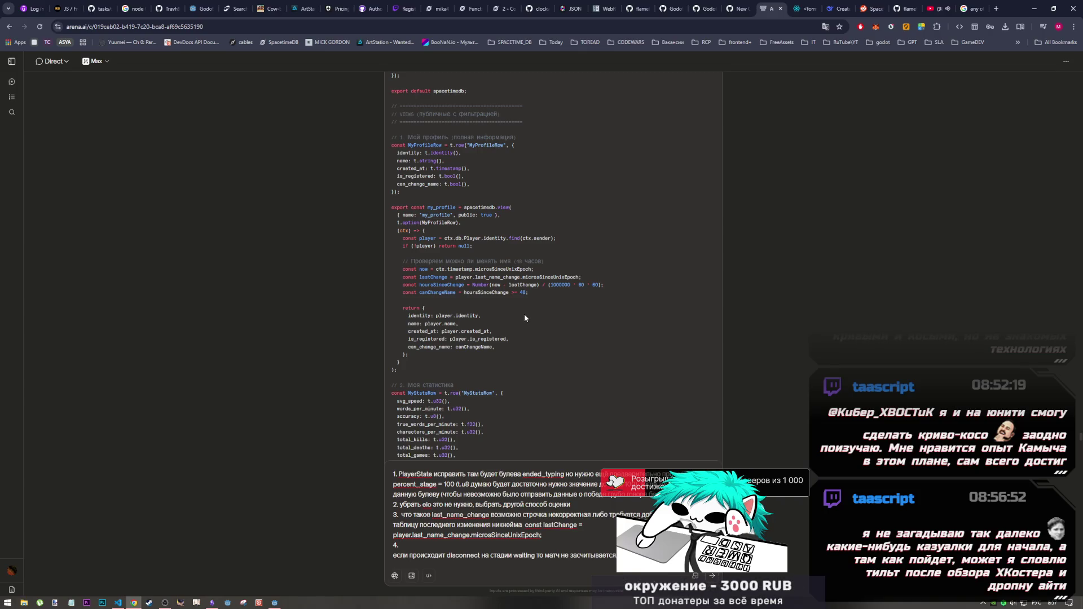
scroll(519, 299, down, 1)
Review the view code, highlighting the MyProfileRow type and the name-change timing lines.
drag(422, 180, 462, 182)
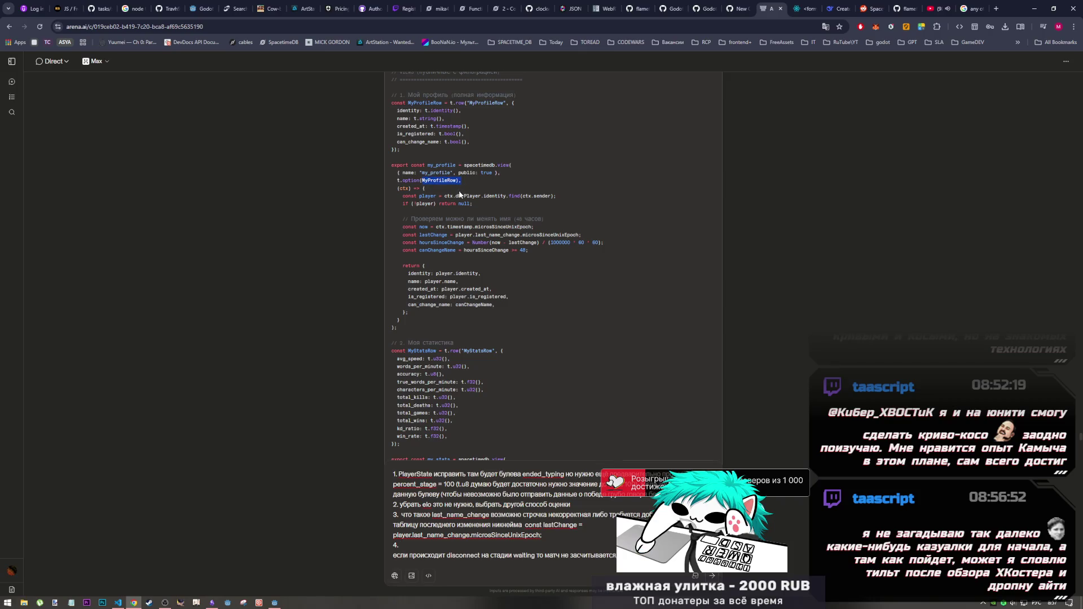
click(448, 225)
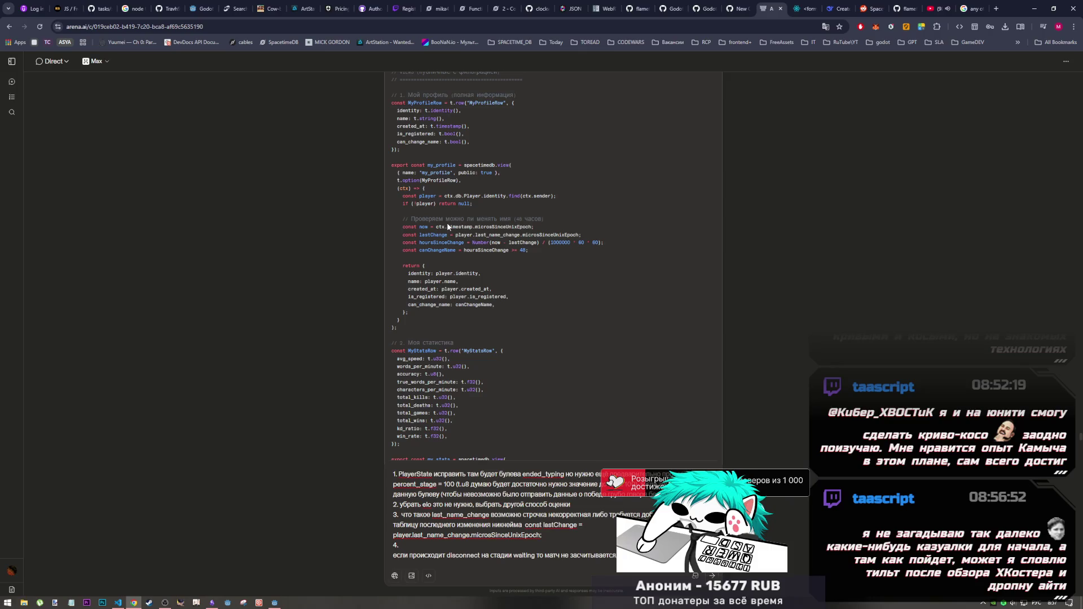
drag(445, 243, 467, 272)
click(463, 281)
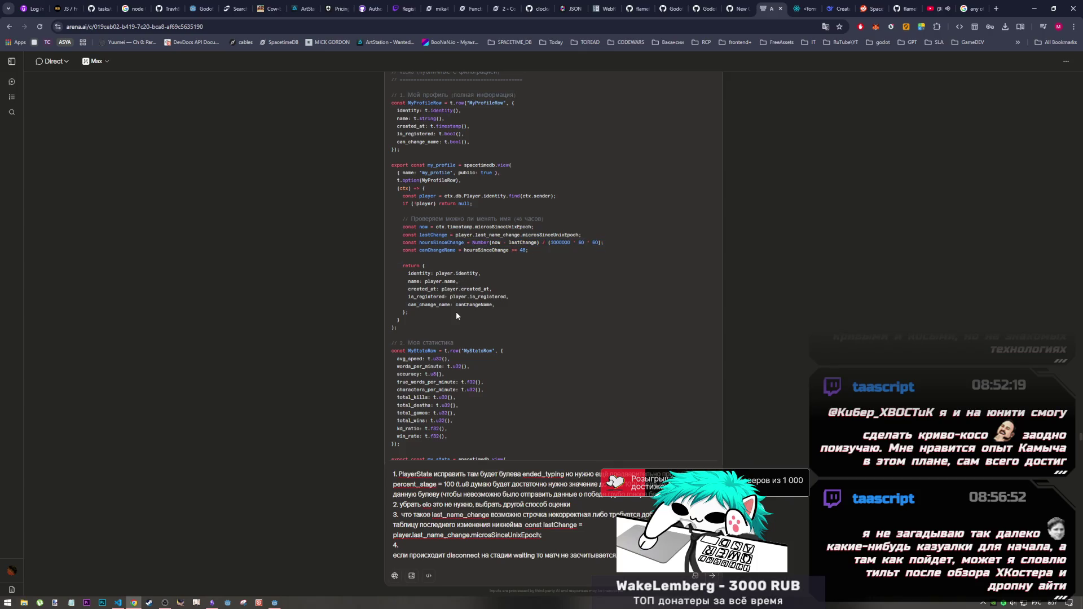
drag(439, 273, 454, 282)
click(454, 282)
scroll(463, 298, down, 2)
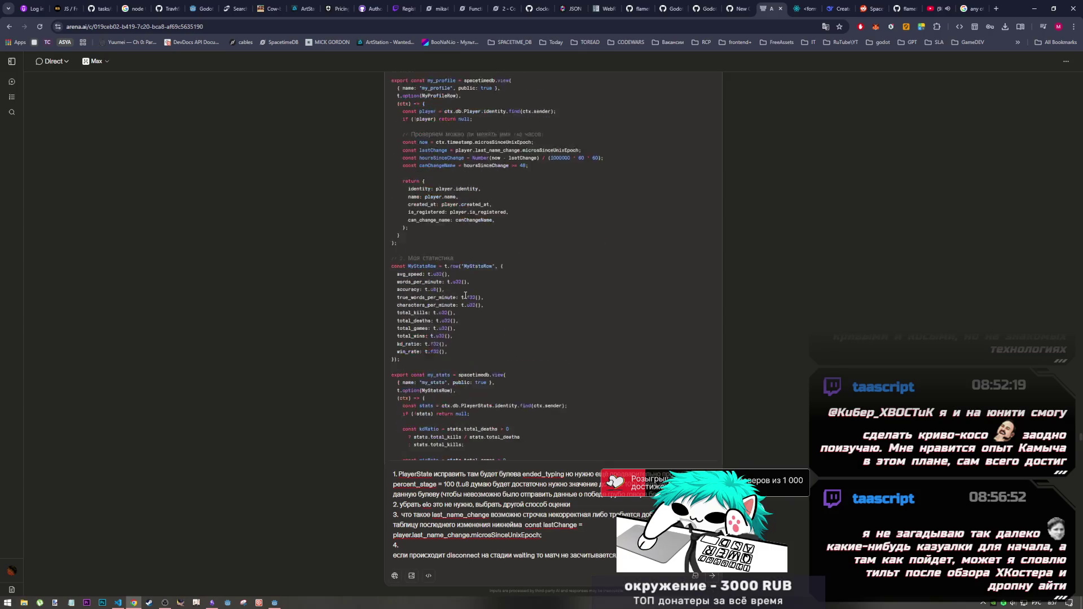
scroll(463, 298, up, 3)
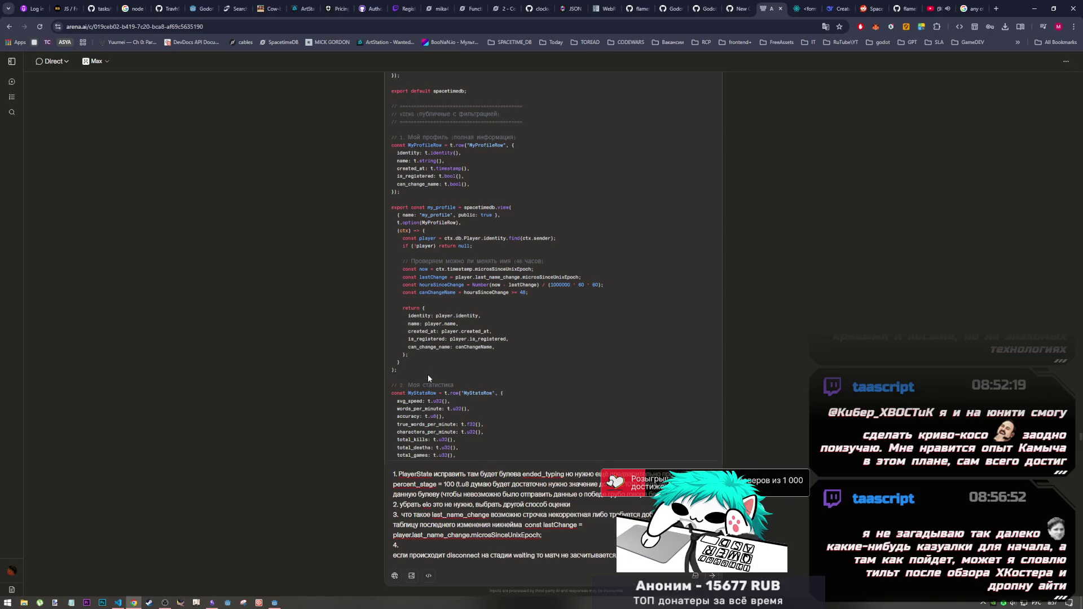
click(165, 604)
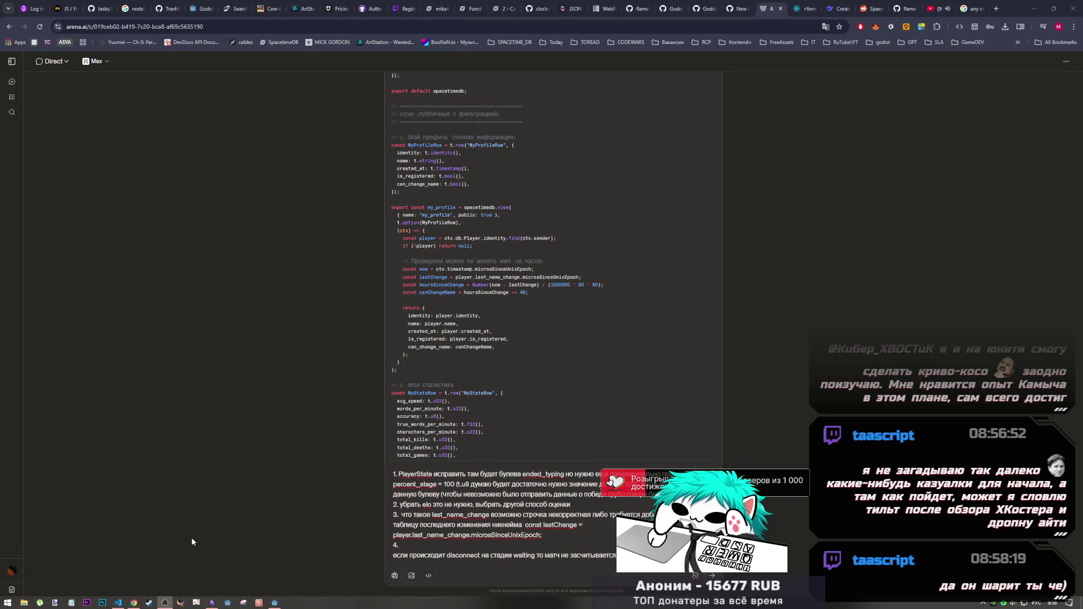
click(120, 604)
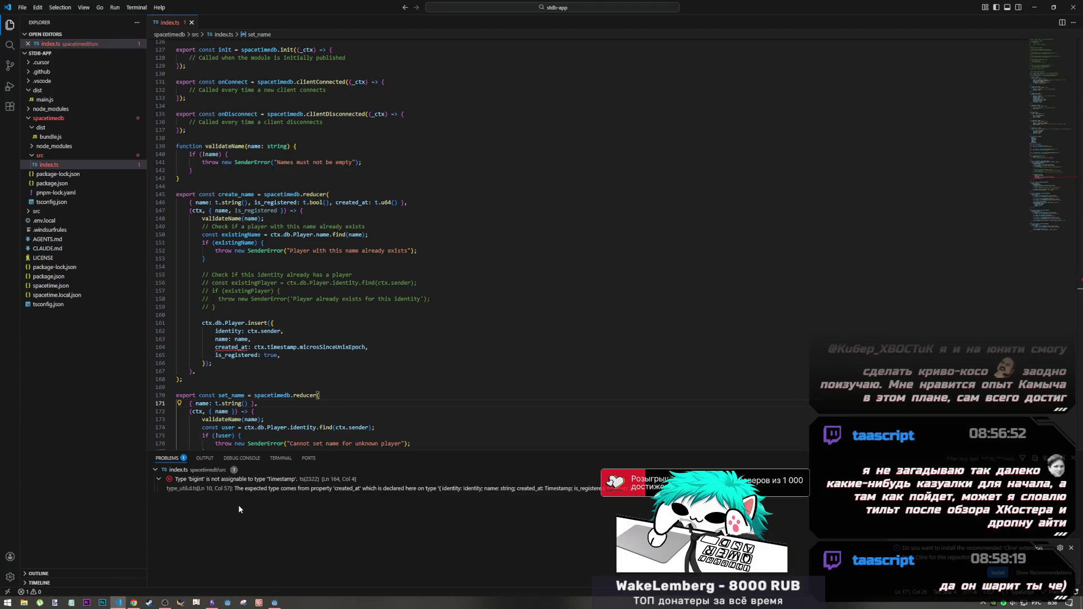
click(134, 603)
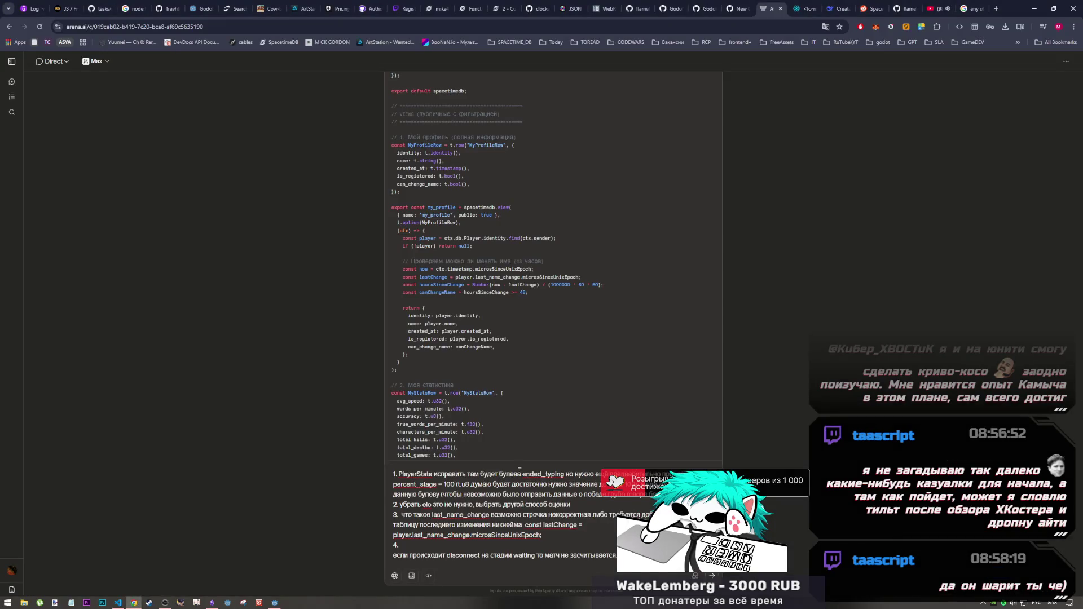
mouse_move(401, 307)
mouse_down()
mouse_move(457, 327)
mouse_move(401, 308)
mouse_up()
click(455, 351)
click(404, 308)
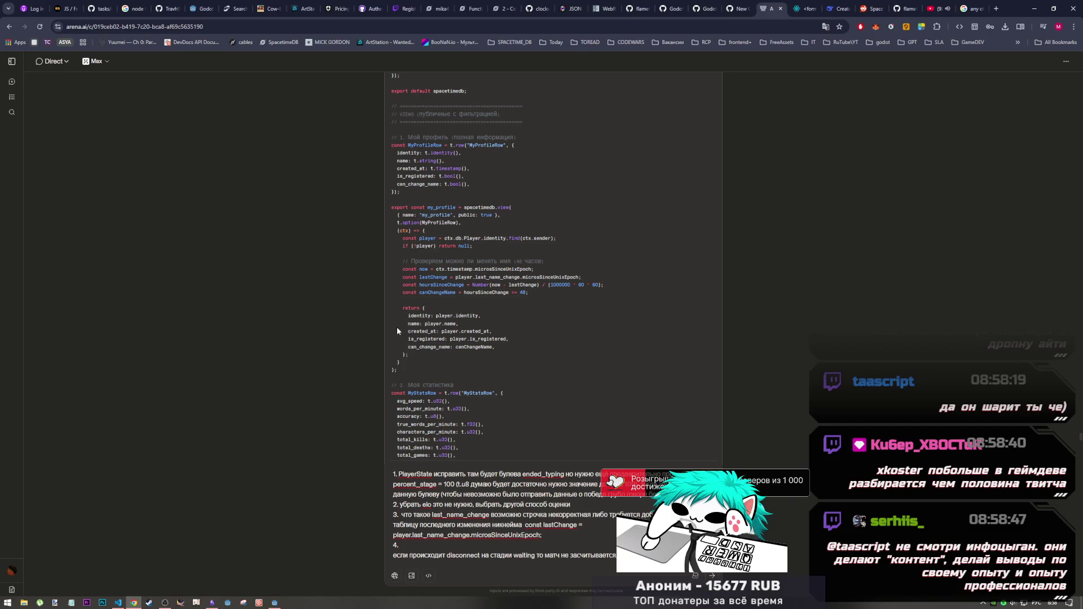
drag(402, 308, 420, 361)
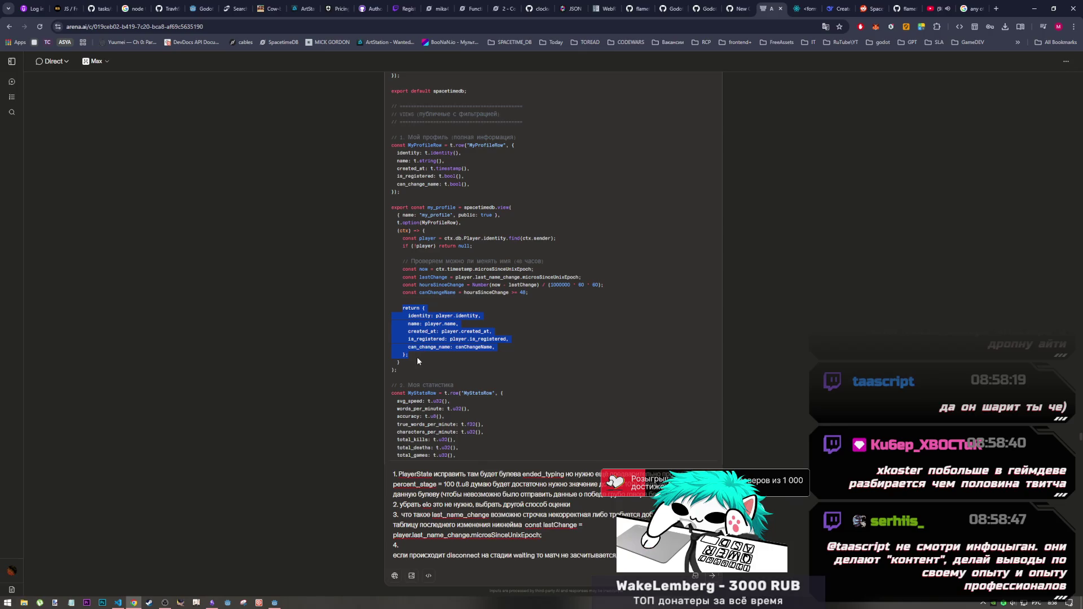
click(411, 357)
mouse_move(410, 350)
mouse_down()
mouse_move(403, 306)
mouse_move(429, 340)
mouse_move(414, 357)
mouse_up()
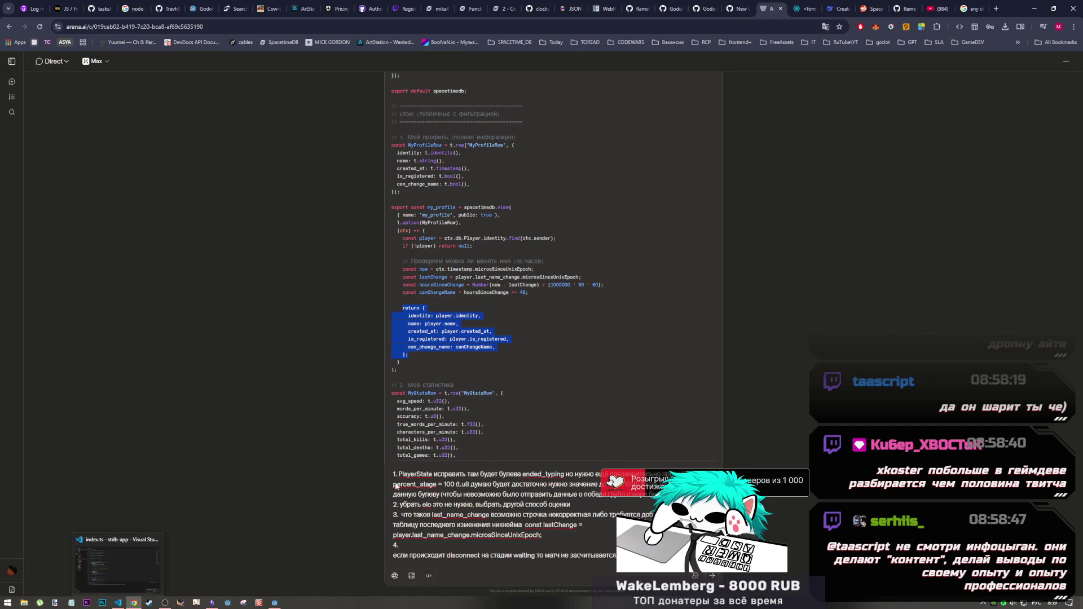
drag(581, 527, 509, 526)
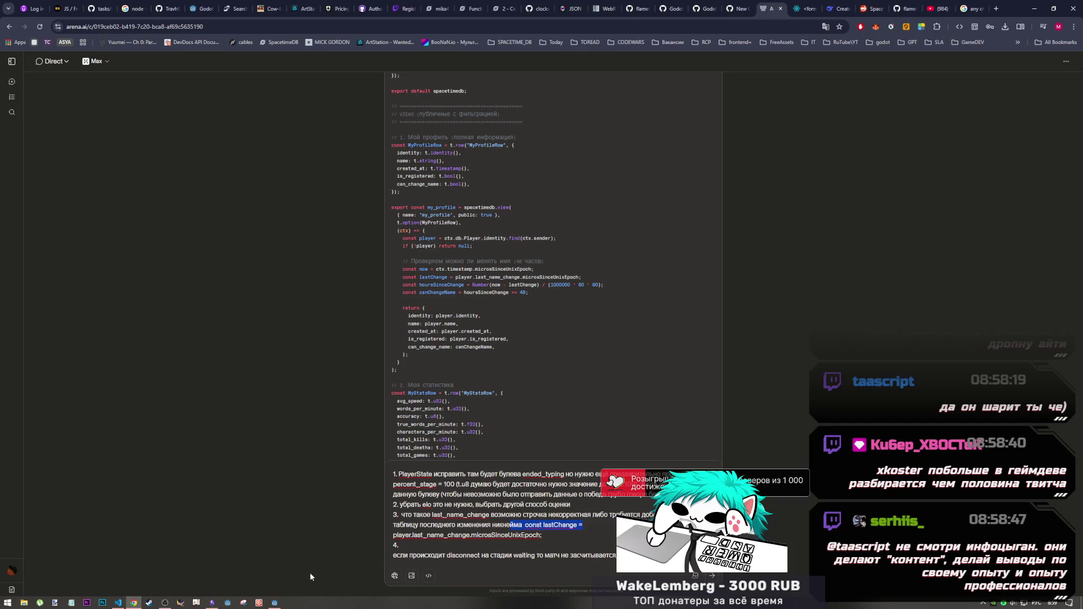
mouse_move(276, 602)
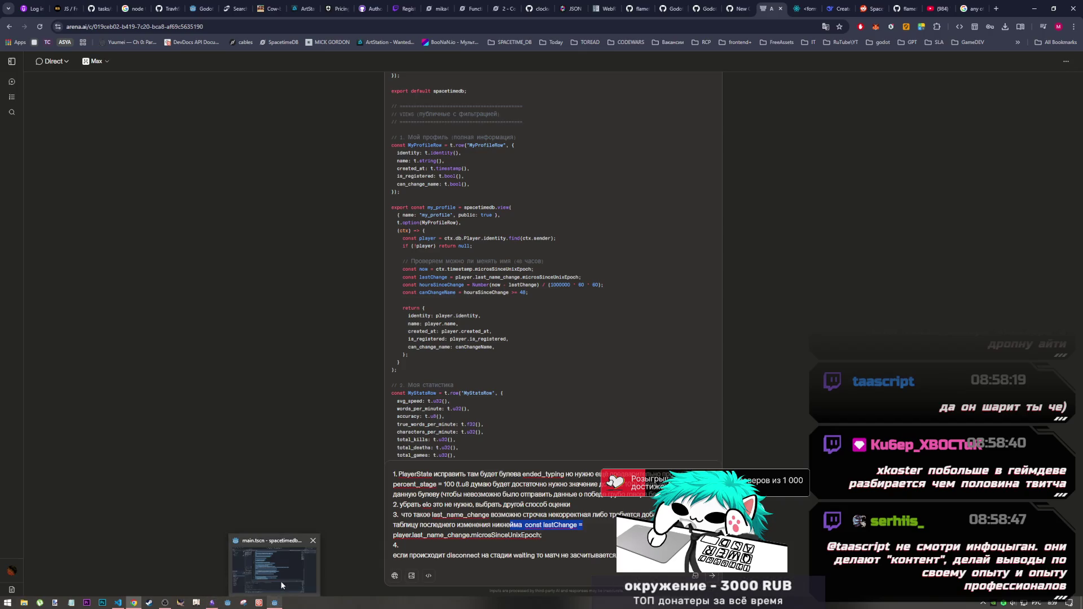
click(163, 603)
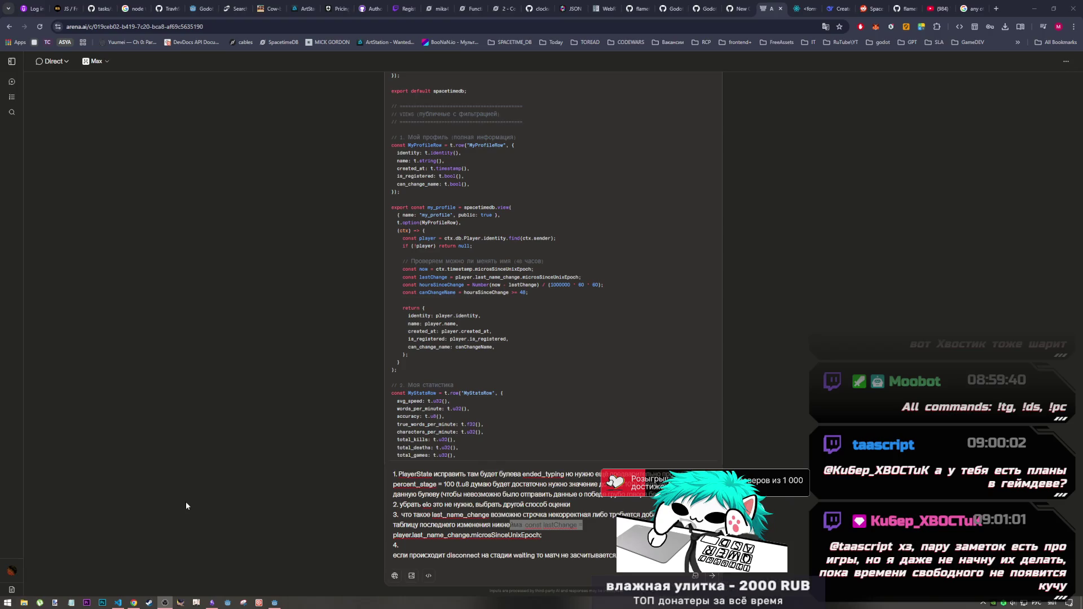
click(120, 602)
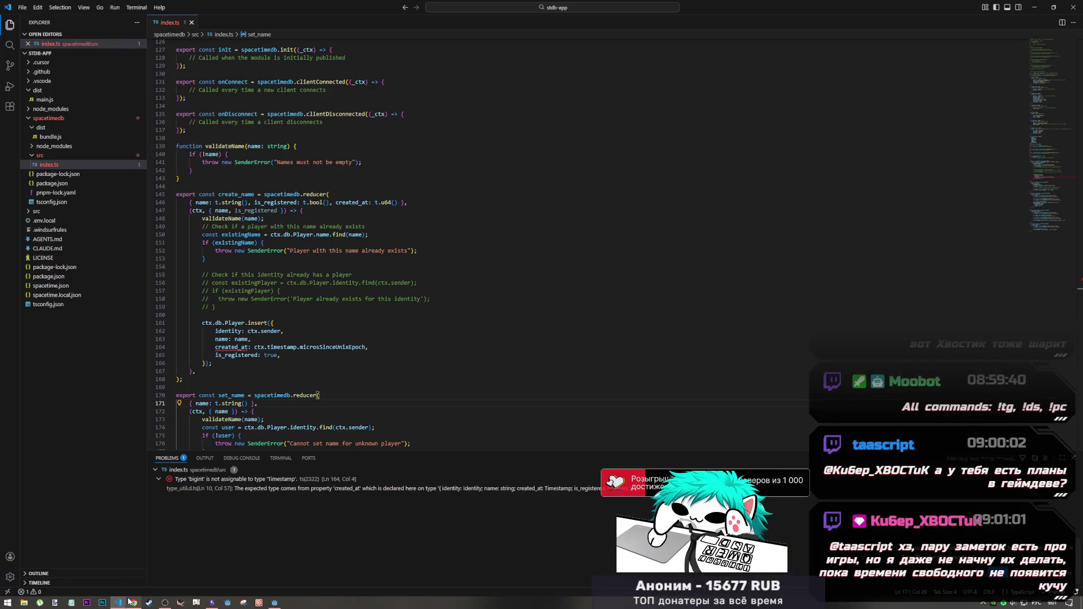
click(132, 602)
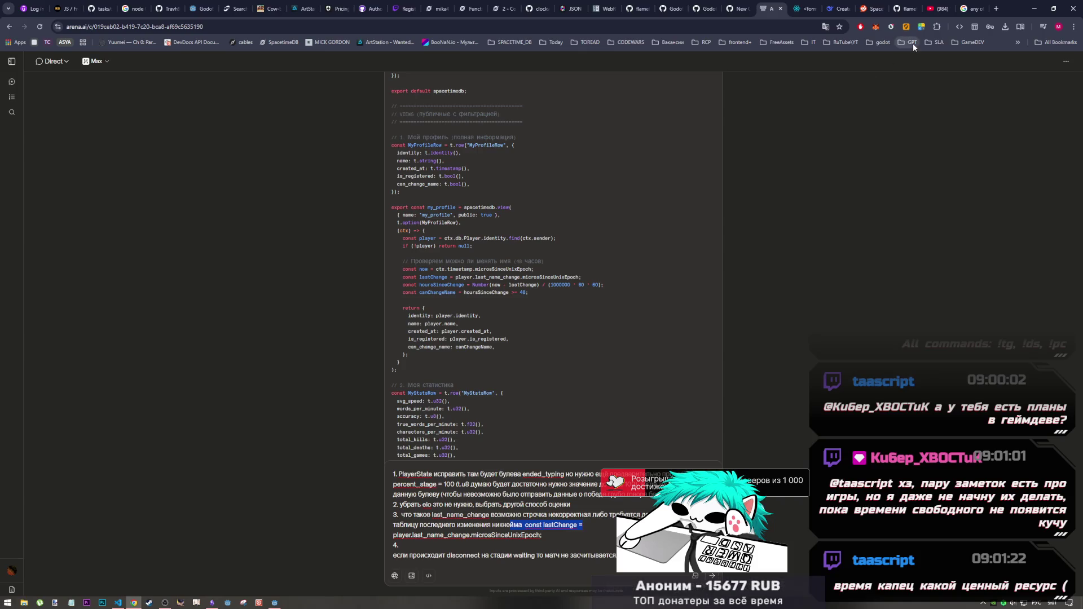
click(936, 9)
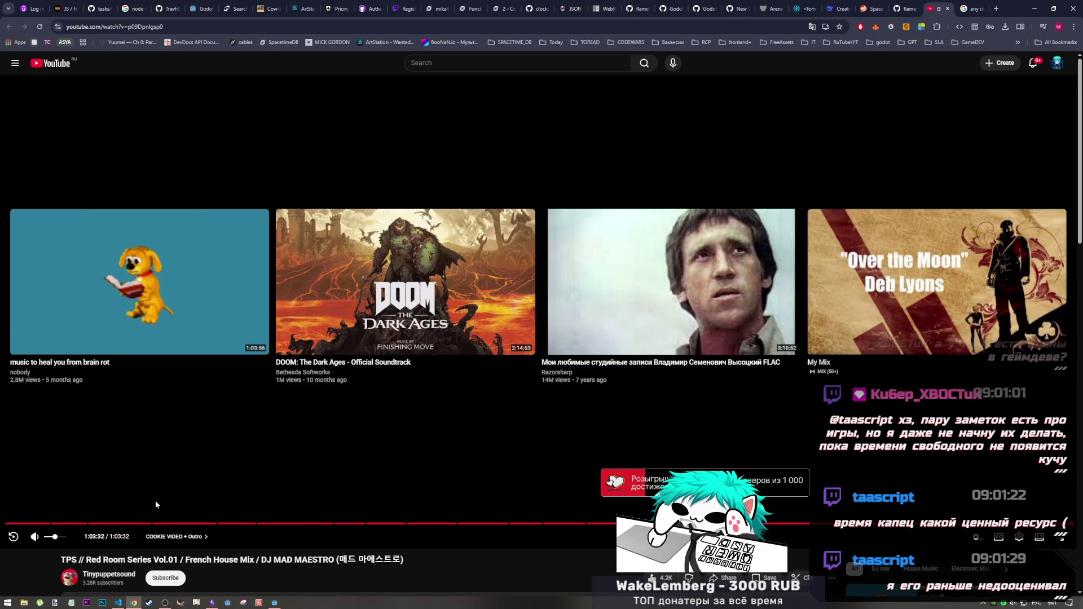
Play Tinypuppetsound's Red Room Series mix, subscribe to the channel, and return to the Arena tab.
click(109, 574)
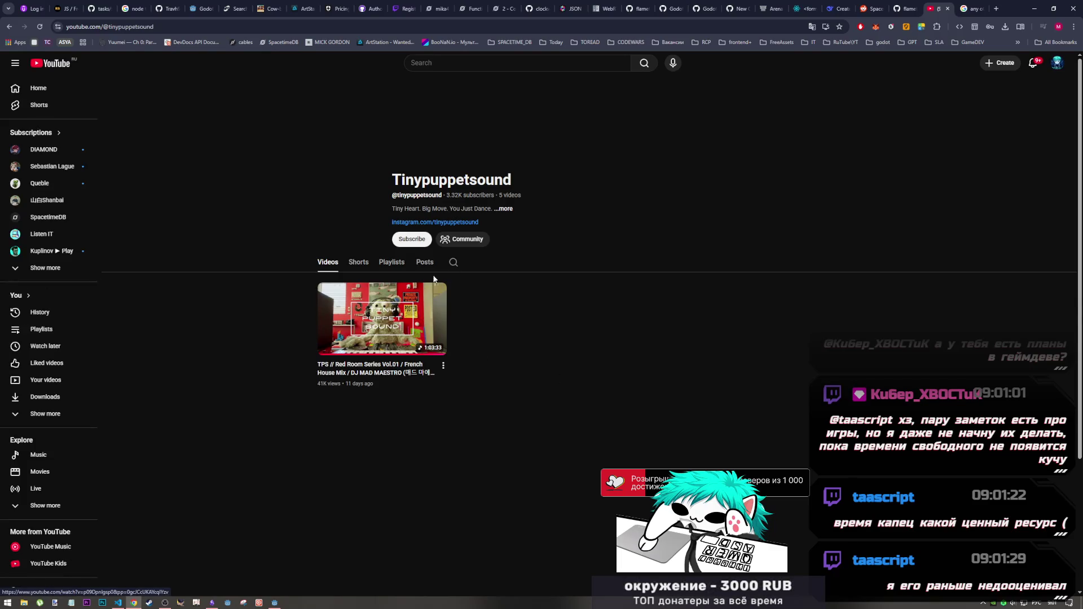
click(398, 343)
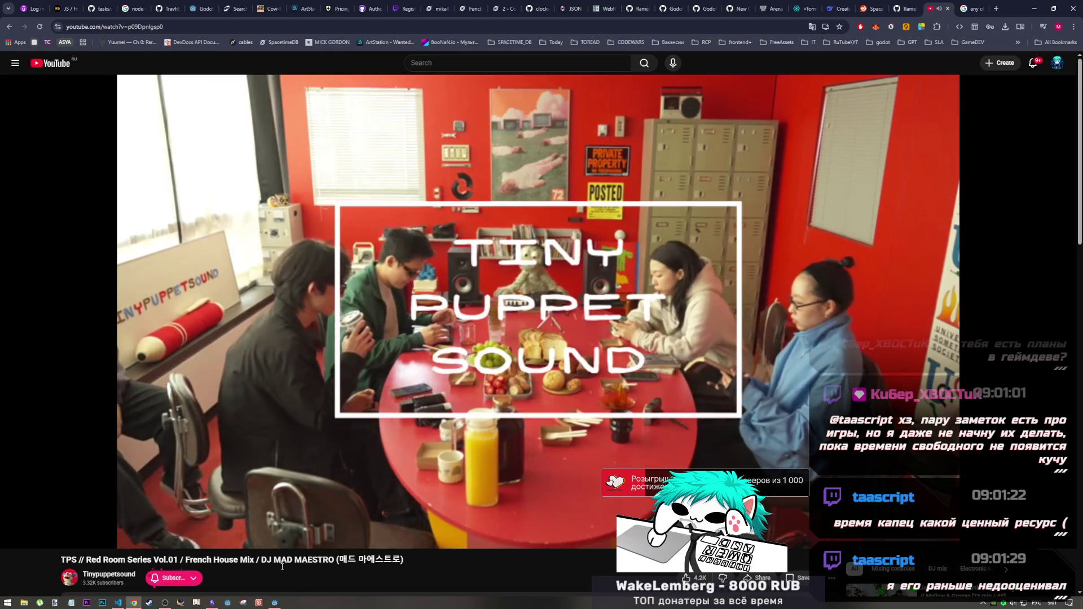
click(166, 578)
click(118, 602)
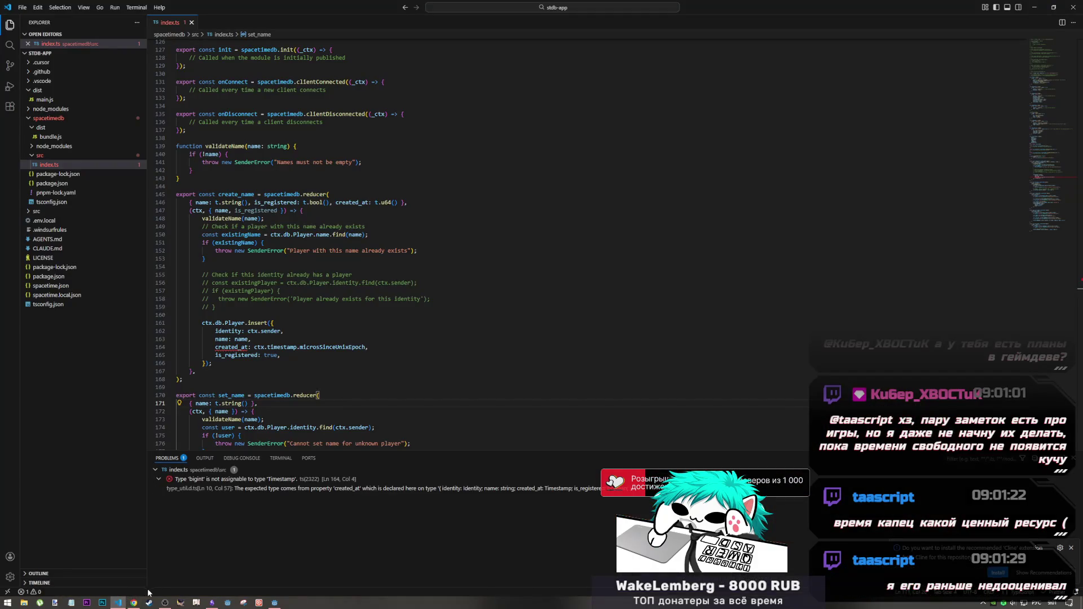
click(134, 602)
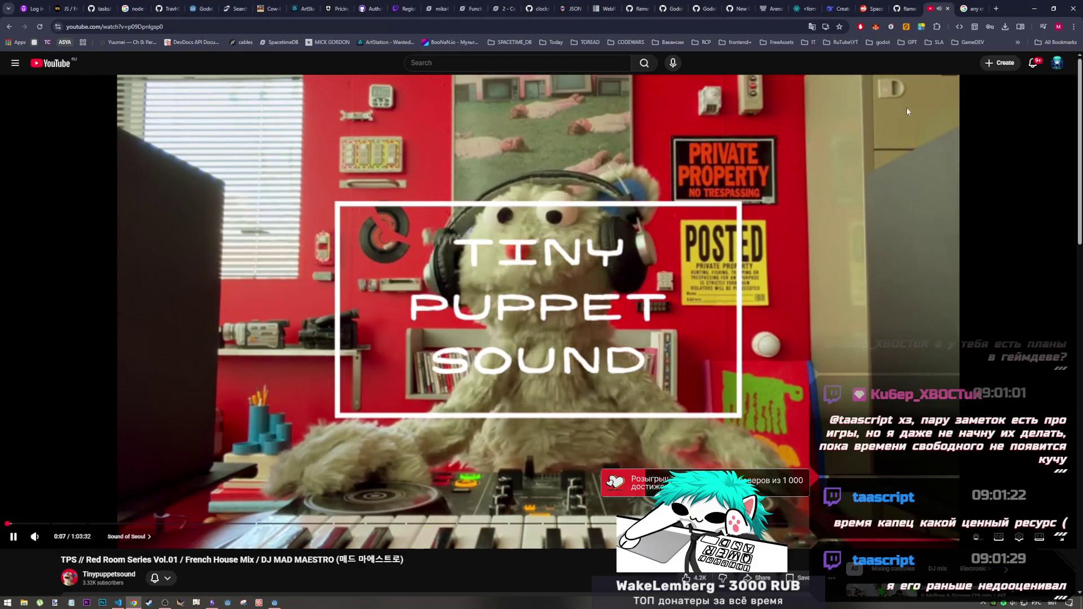
click(768, 8)
click(164, 602)
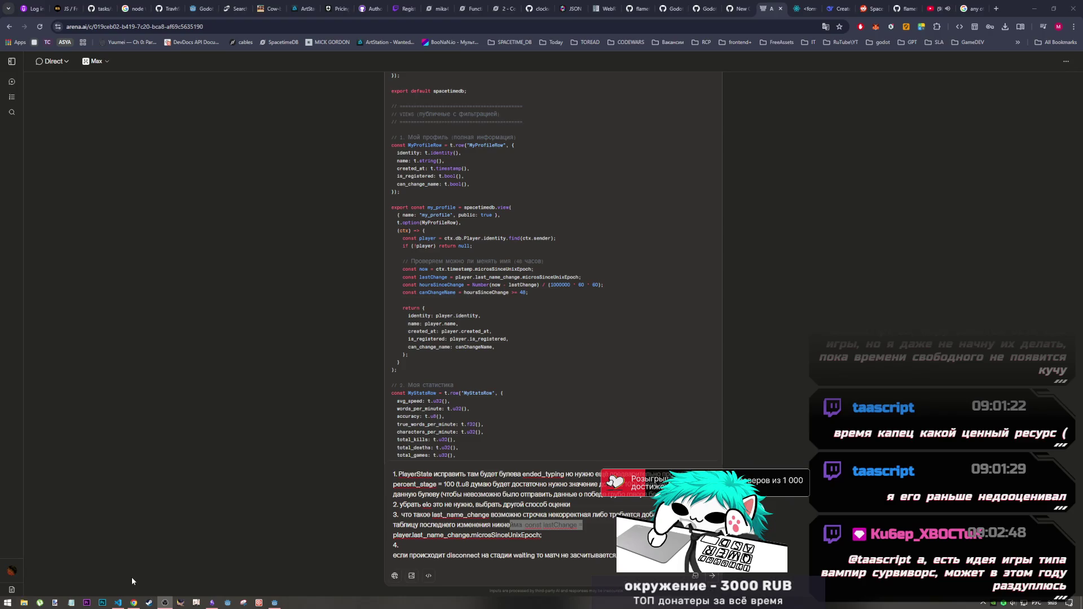
click(117, 603)
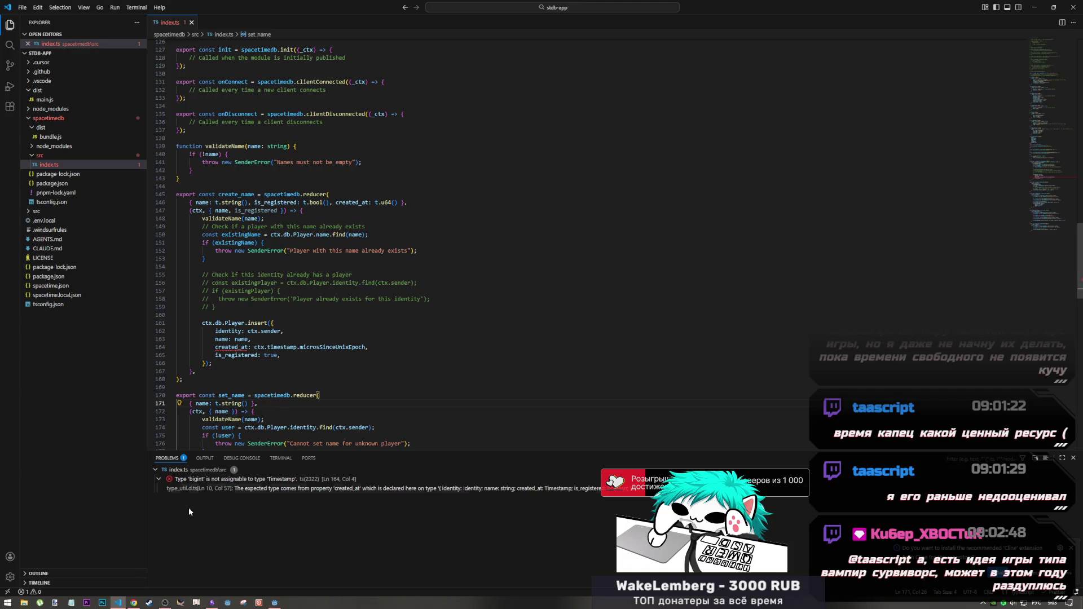
click(133, 602)
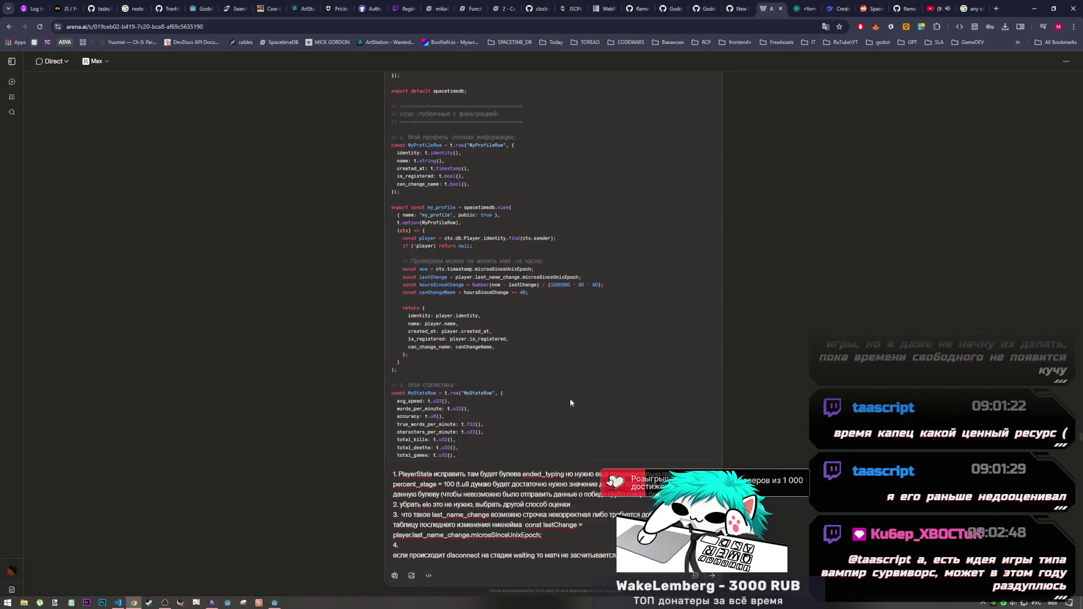
click(468, 545)
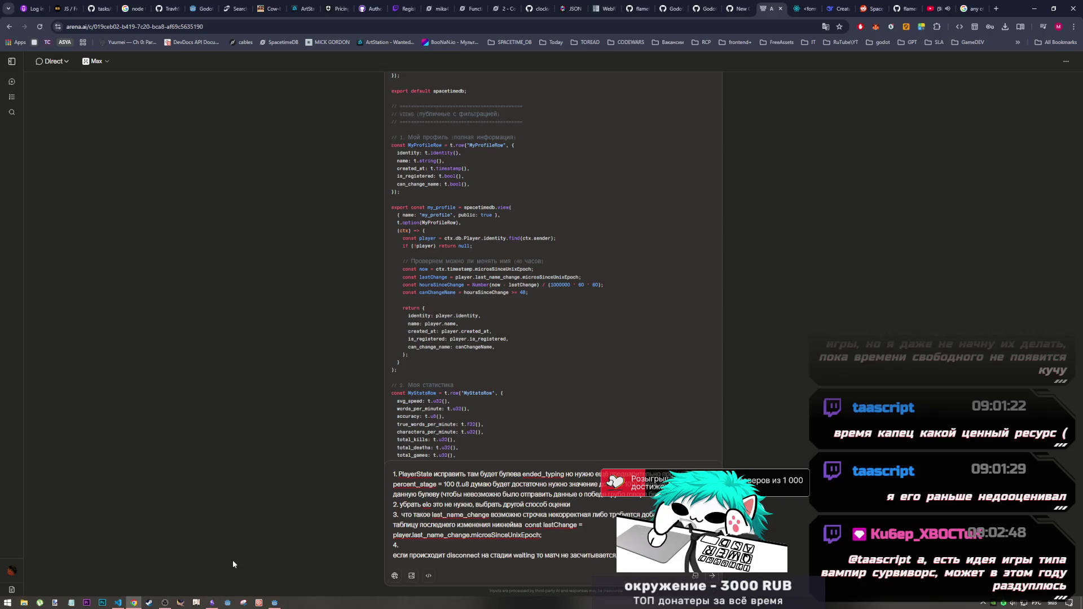
click(125, 603)
click(165, 602)
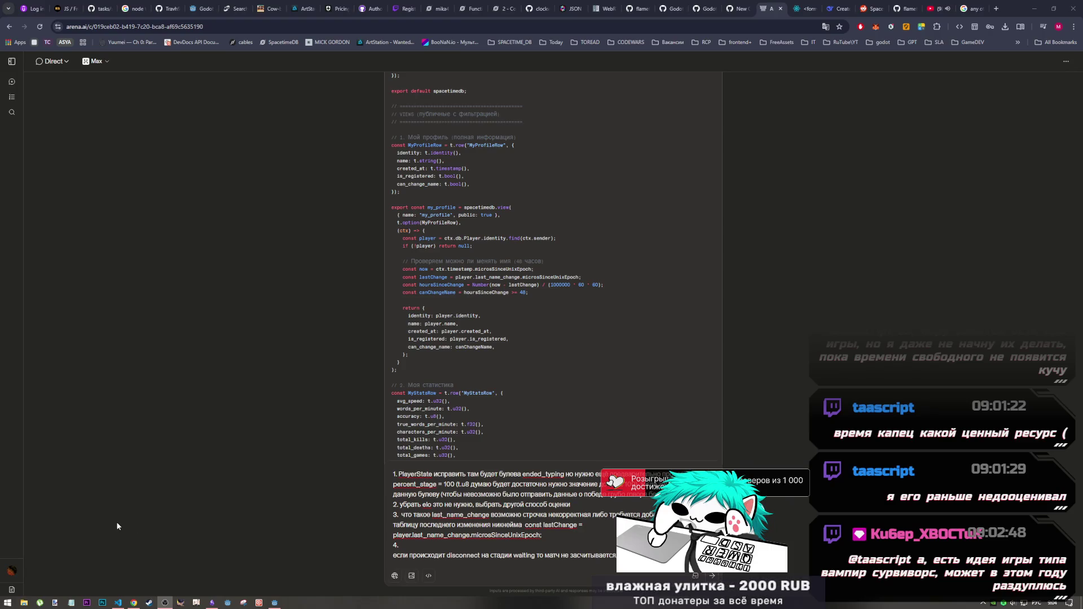
mouse_move(121, 601)
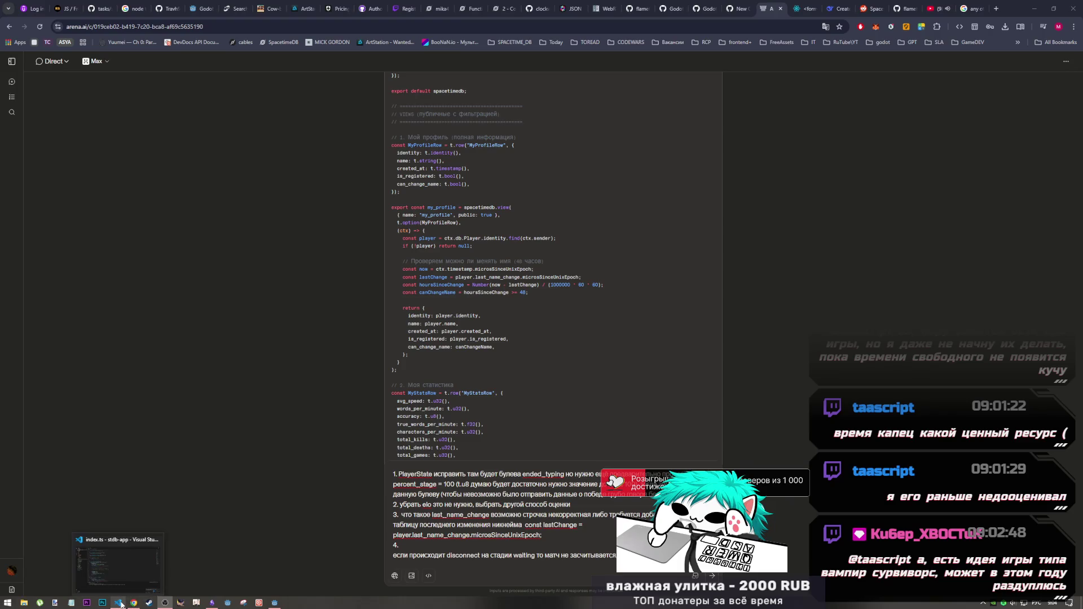
click(118, 558)
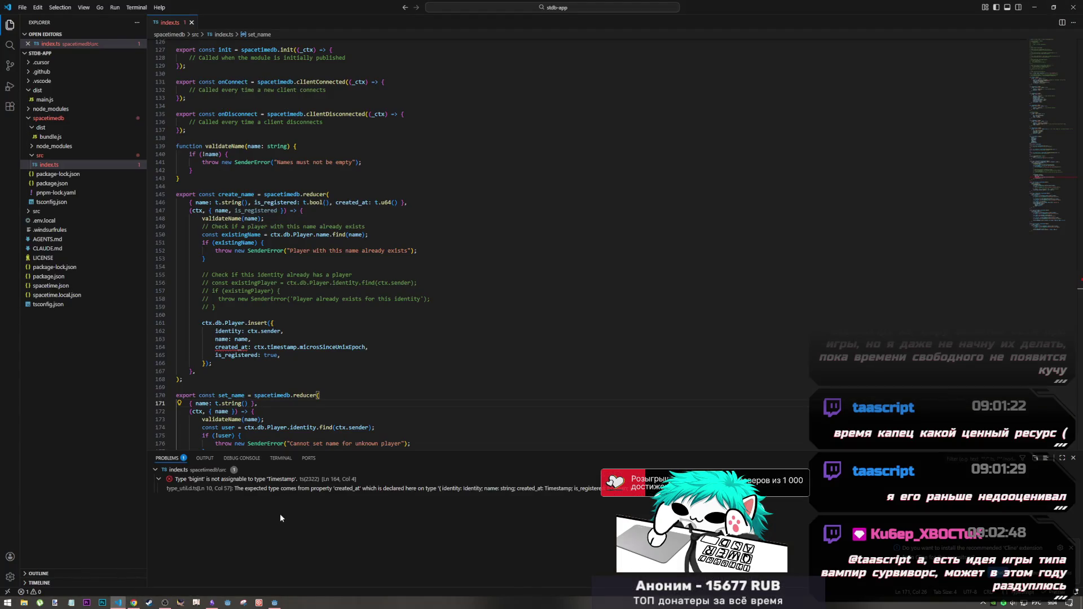
click(133, 602)
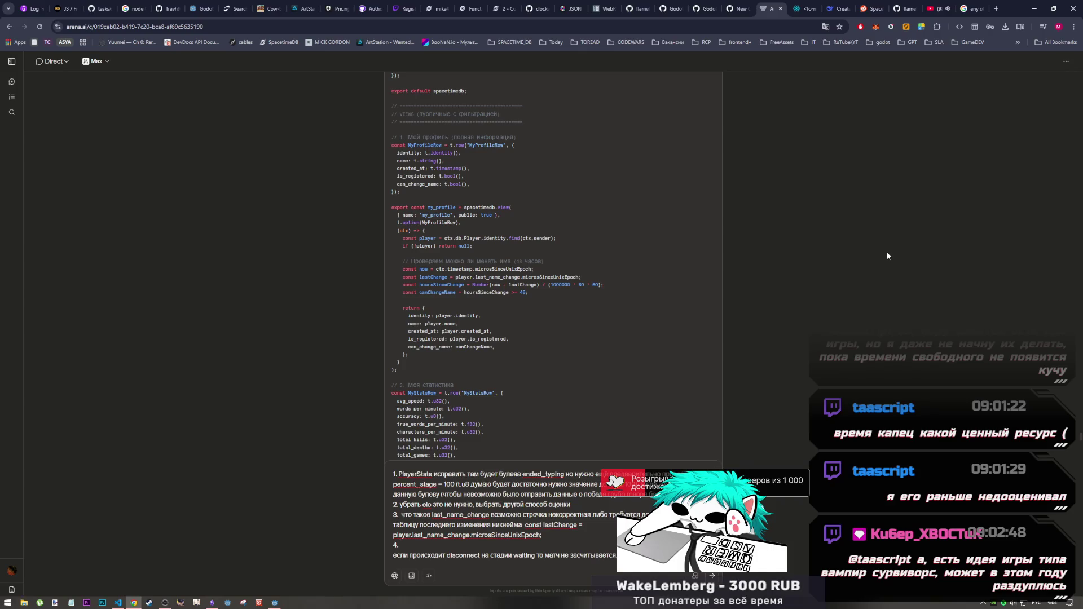
scroll(593, 331, down, 2)
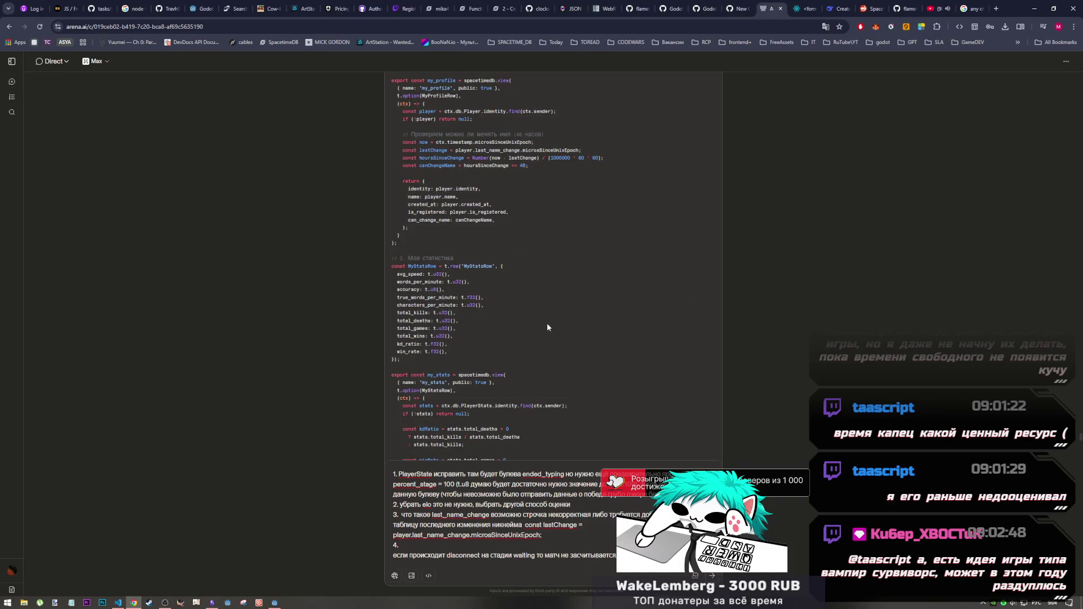
scroll(546, 323, up, 3)
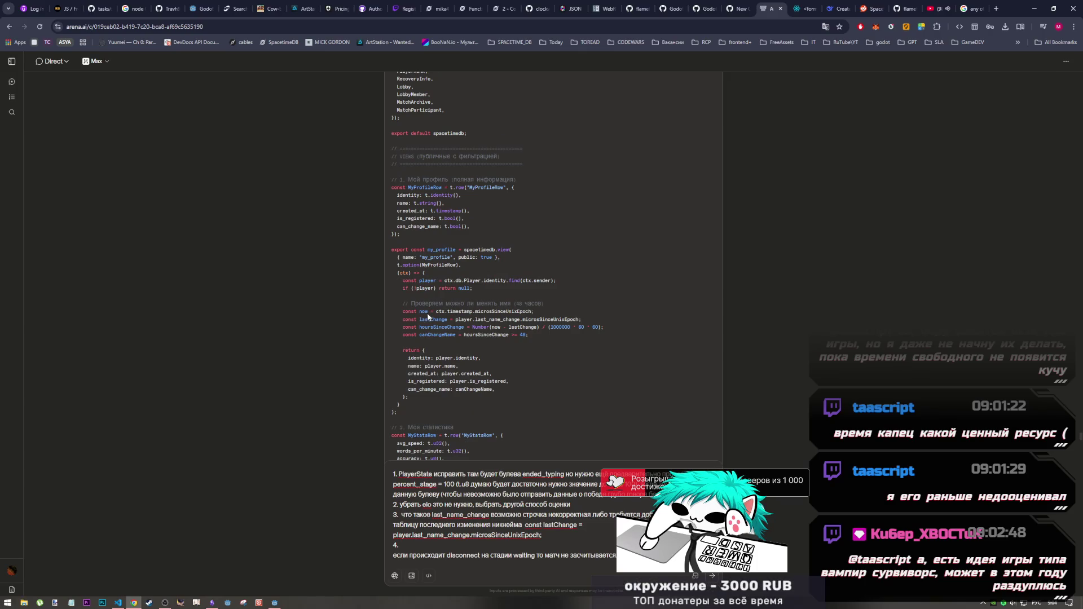
scroll(428, 312, down, 2)
drag(403, 265, 433, 315)
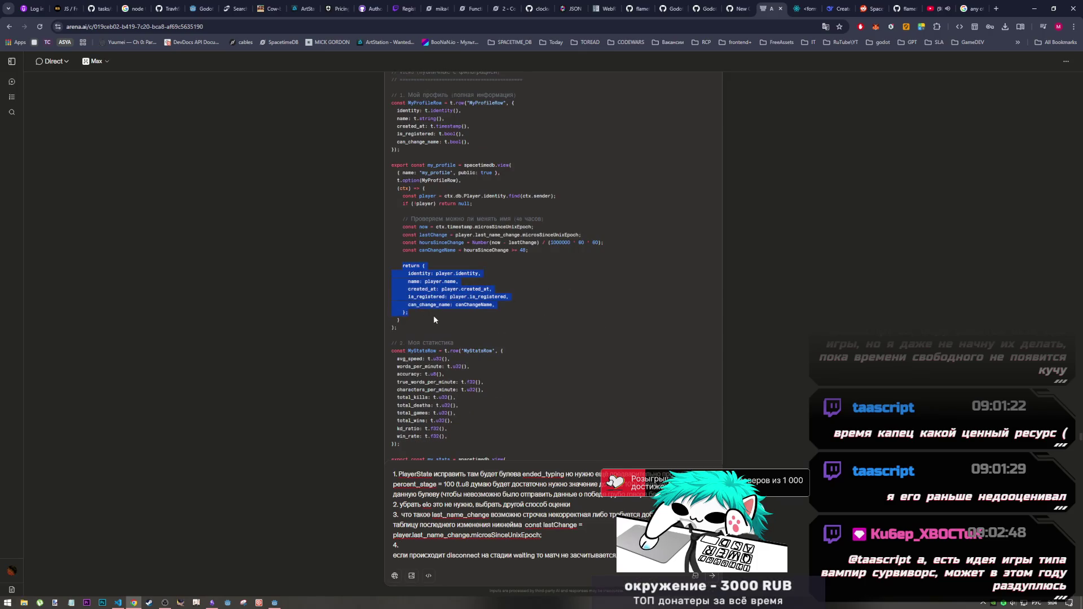
click(433, 314)
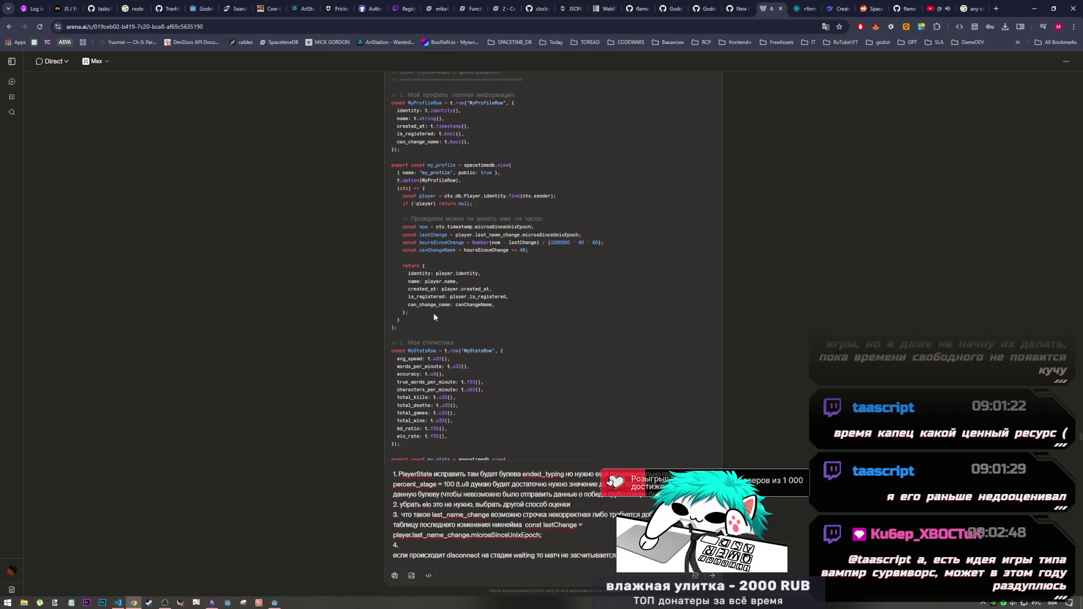
mouse_move(455, 342)
mouse_down()
mouse_move(366, 337)
mouse_move(406, 264)
mouse_up()
click(391, 345)
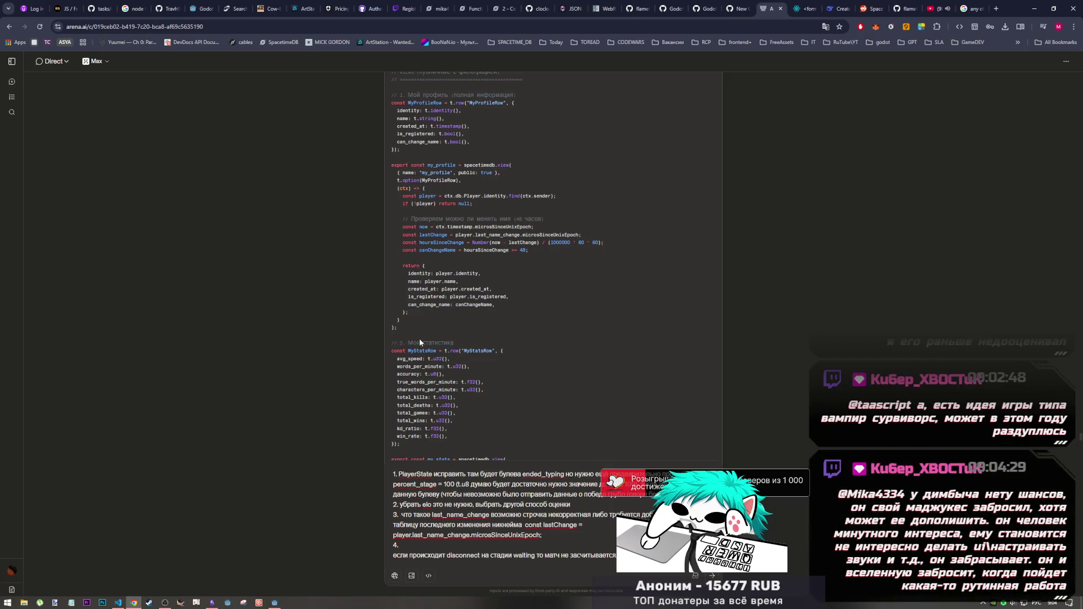
drag(389, 343, 526, 353)
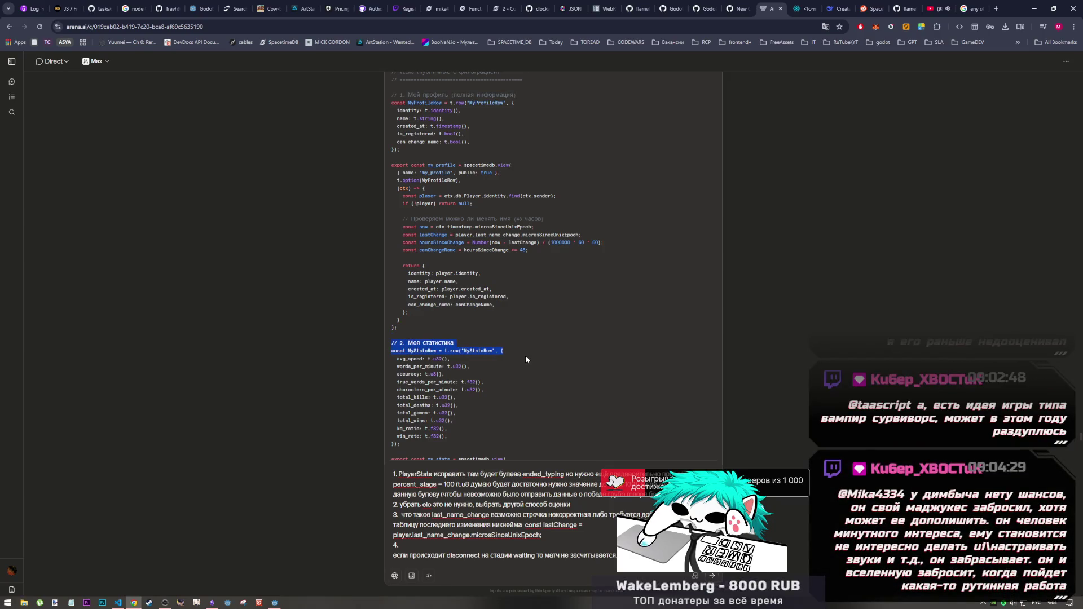
click(526, 355)
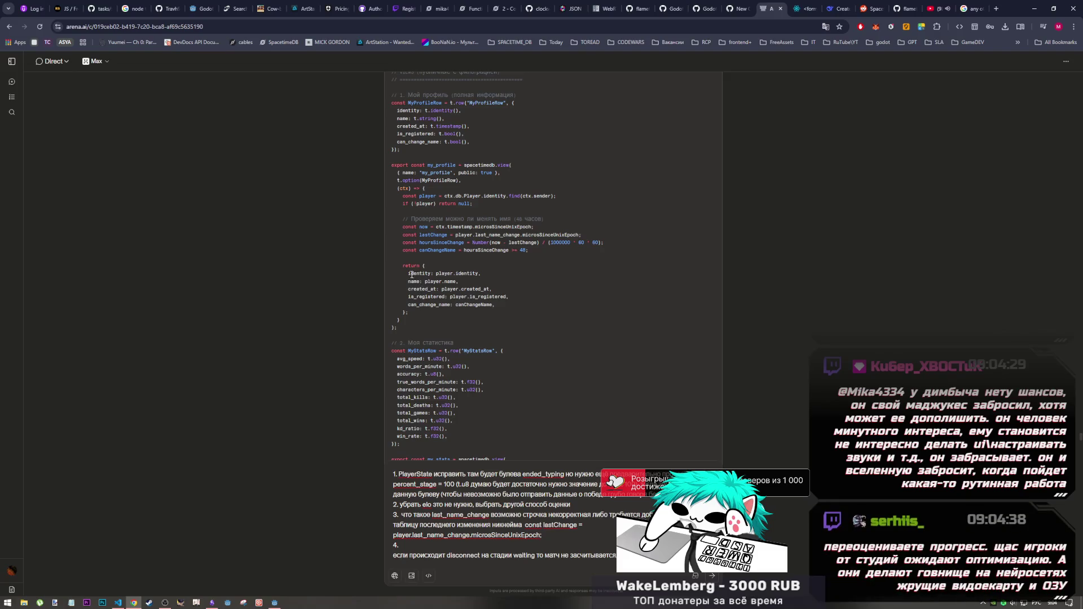
drag(403, 267, 434, 317)
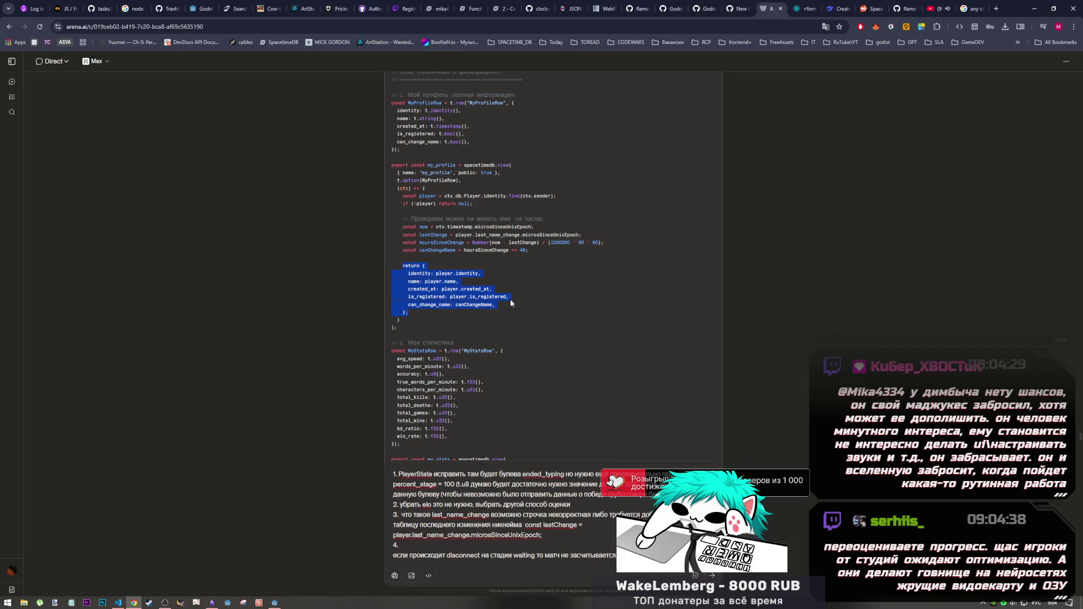
click(495, 307)
drag(407, 272, 429, 312)
click(428, 313)
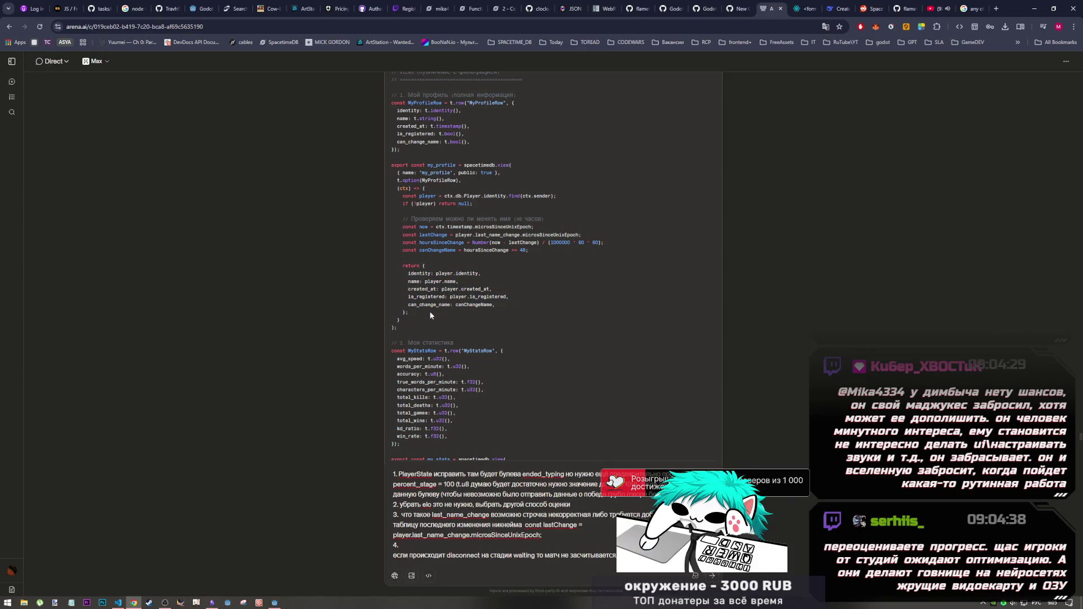
scroll(430, 313, up, 10)
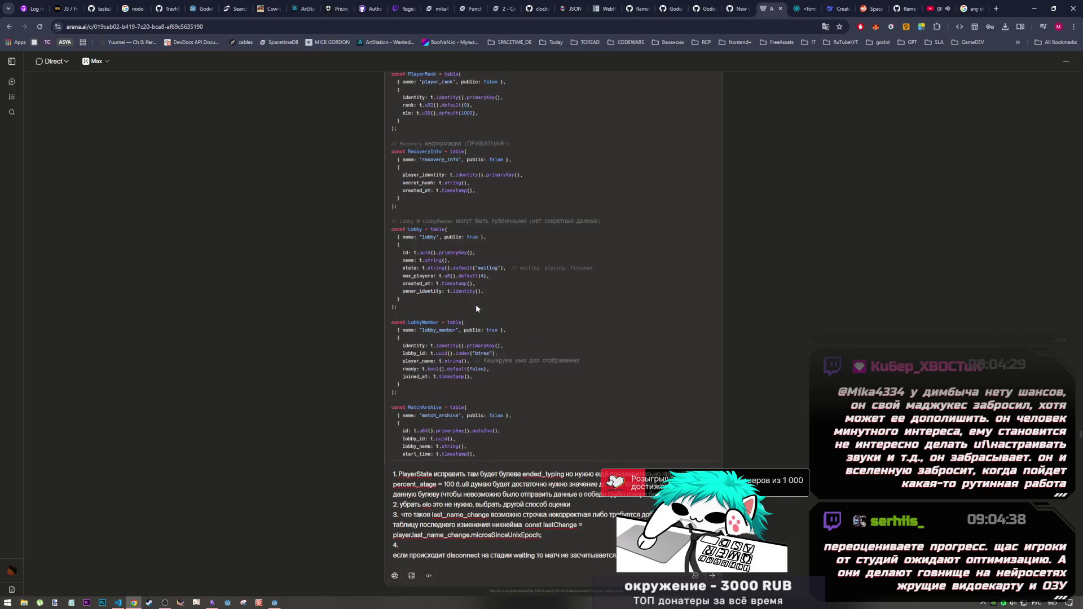
scroll(476, 298, up, 2)
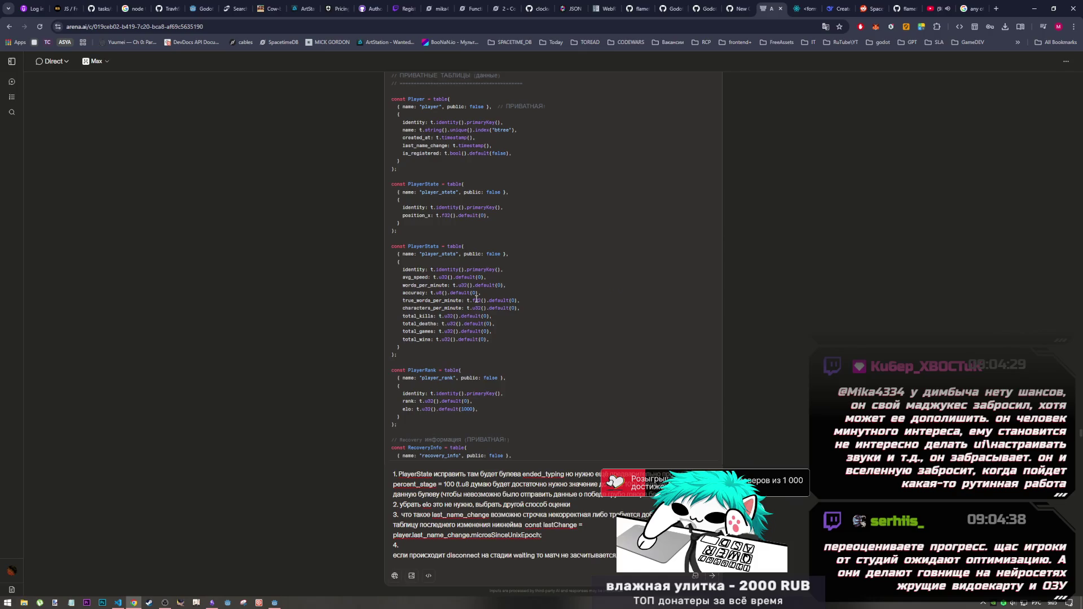
drag(404, 216, 488, 217)
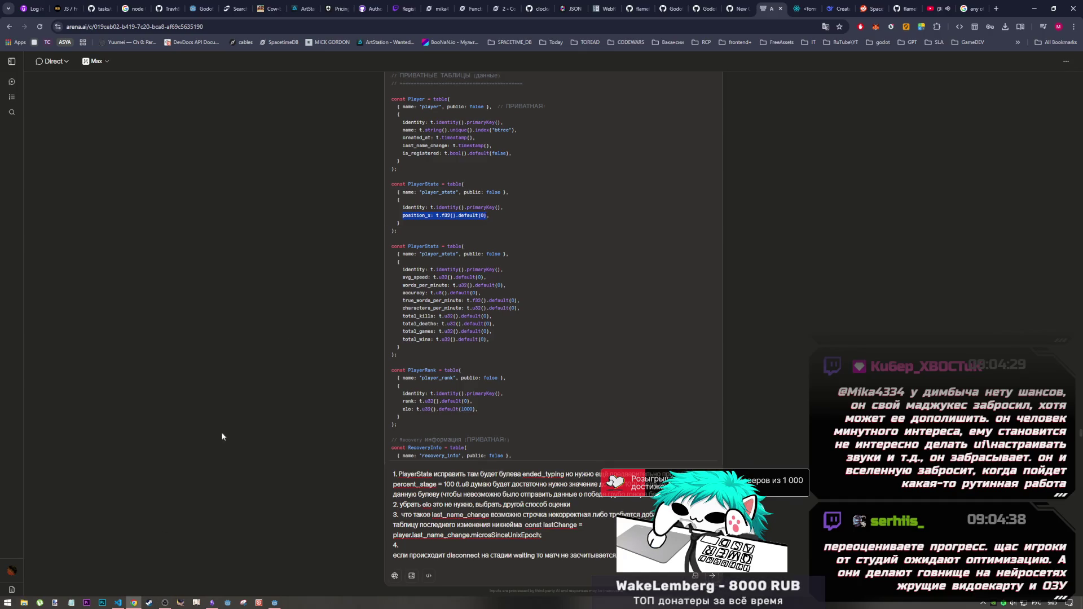
click(492, 223)
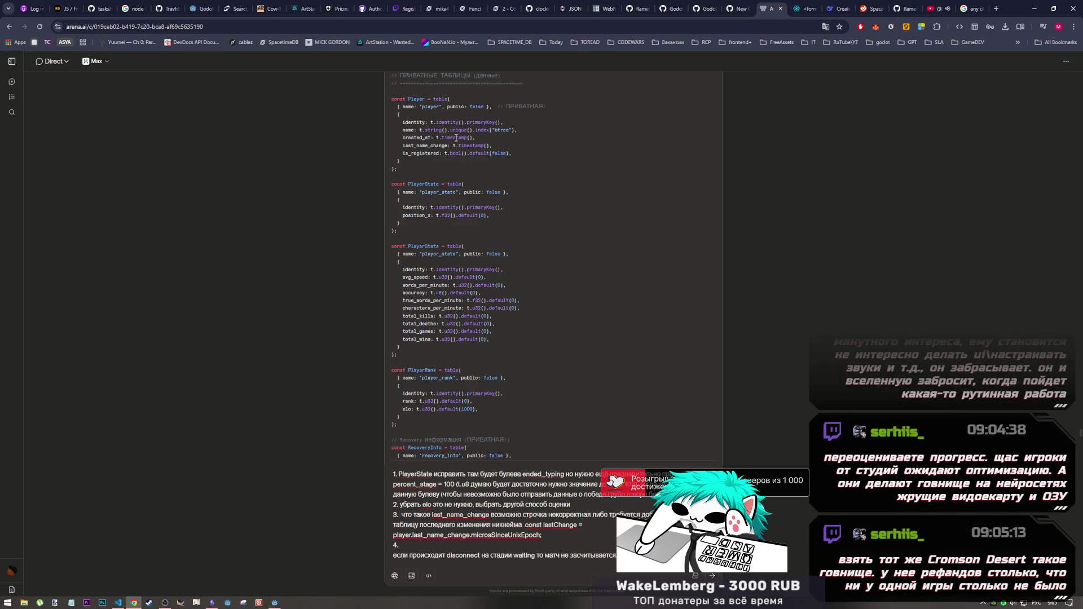
drag(393, 98, 600, 423)
scroll(600, 395, down, 5)
click(600, 360)
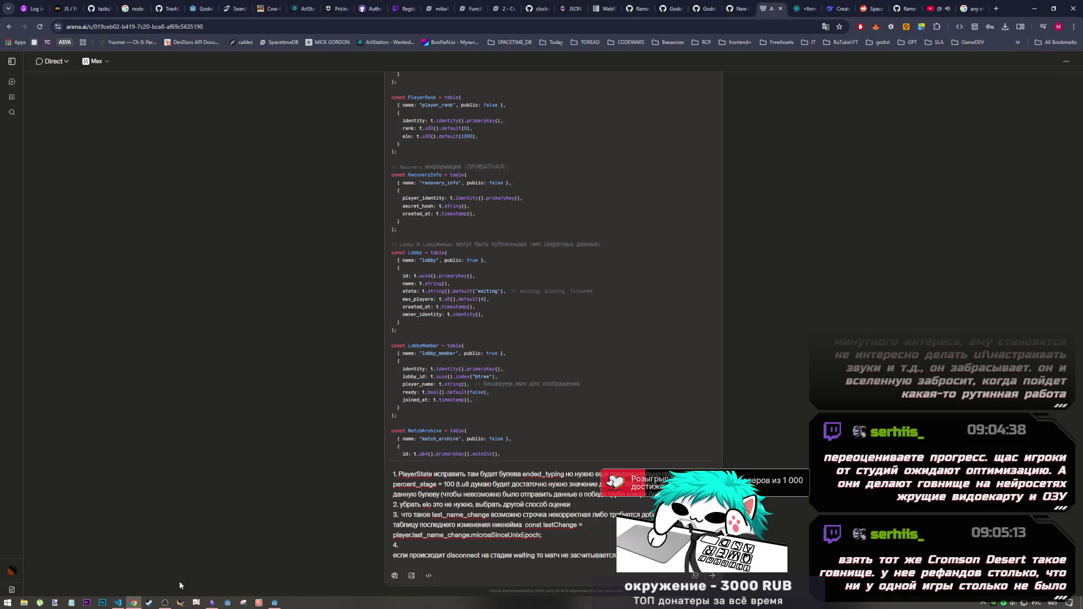
click(166, 600)
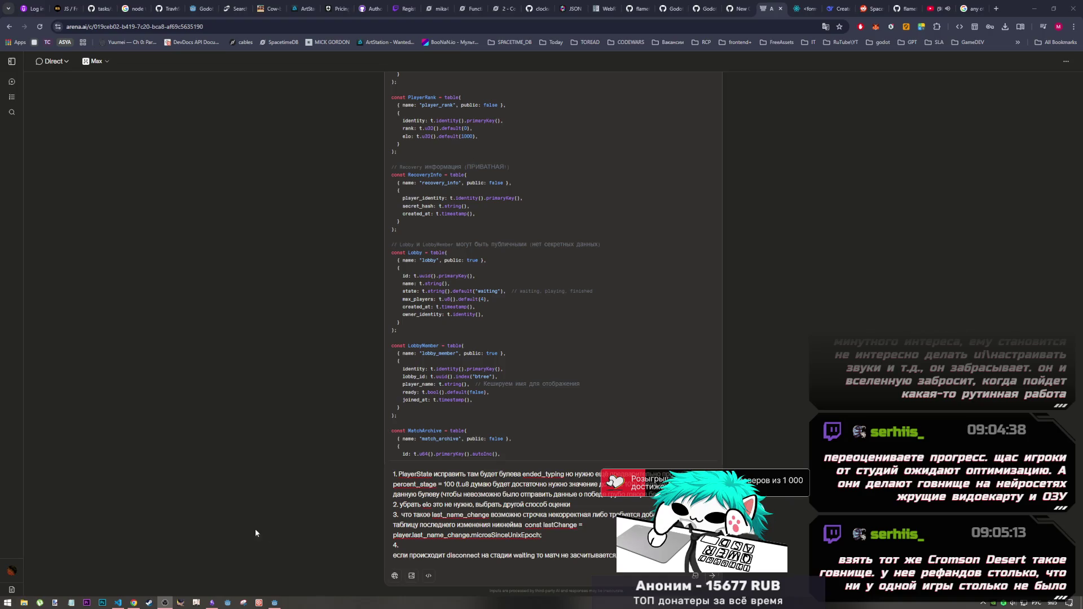
click(118, 602)
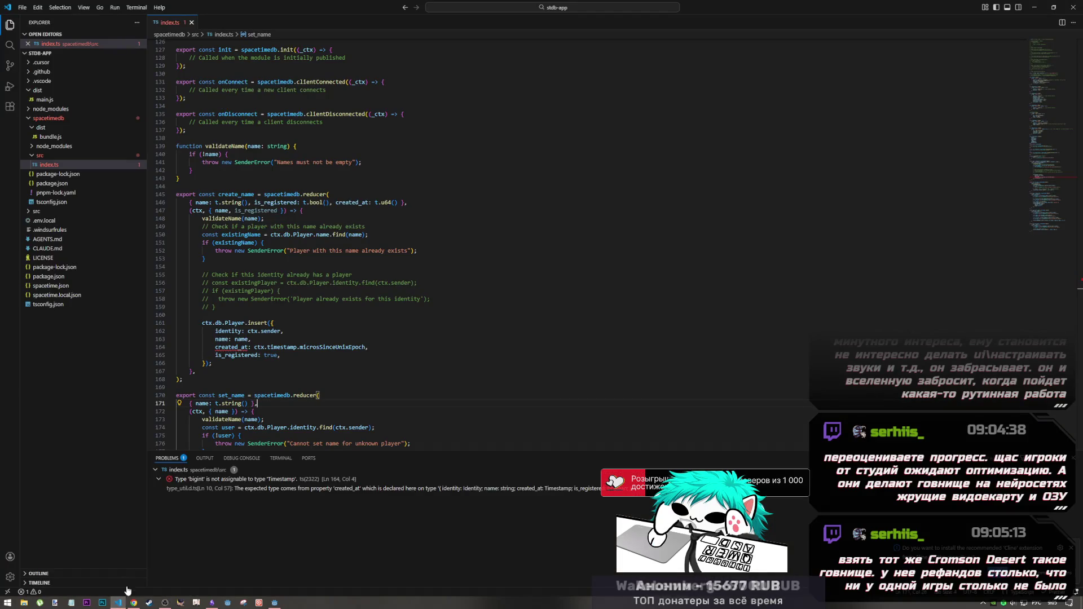
click(134, 602)
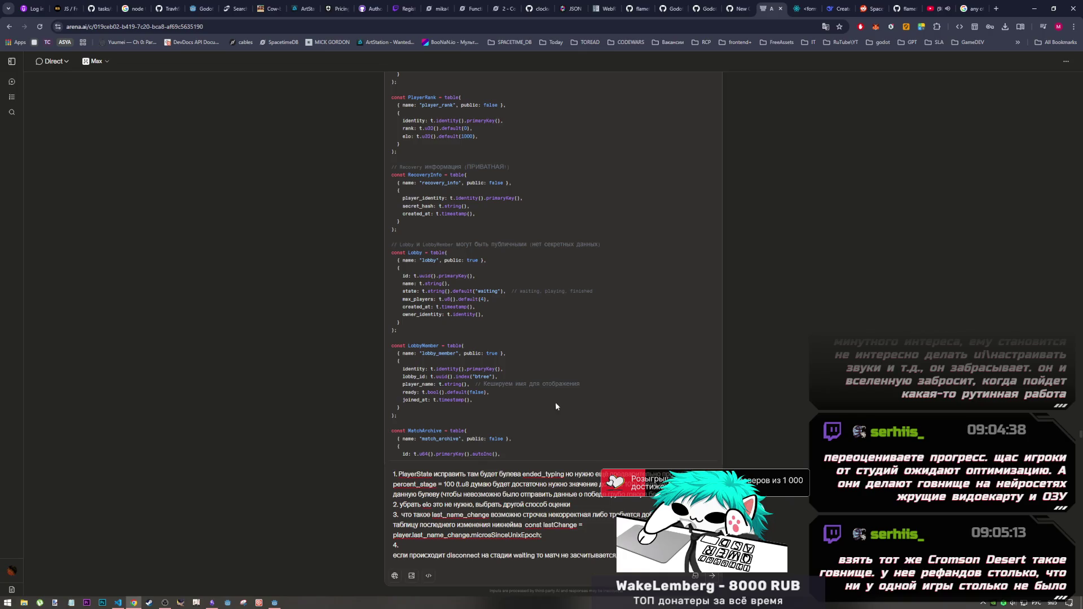
drag(490, 400, 391, 345)
click(208, 520)
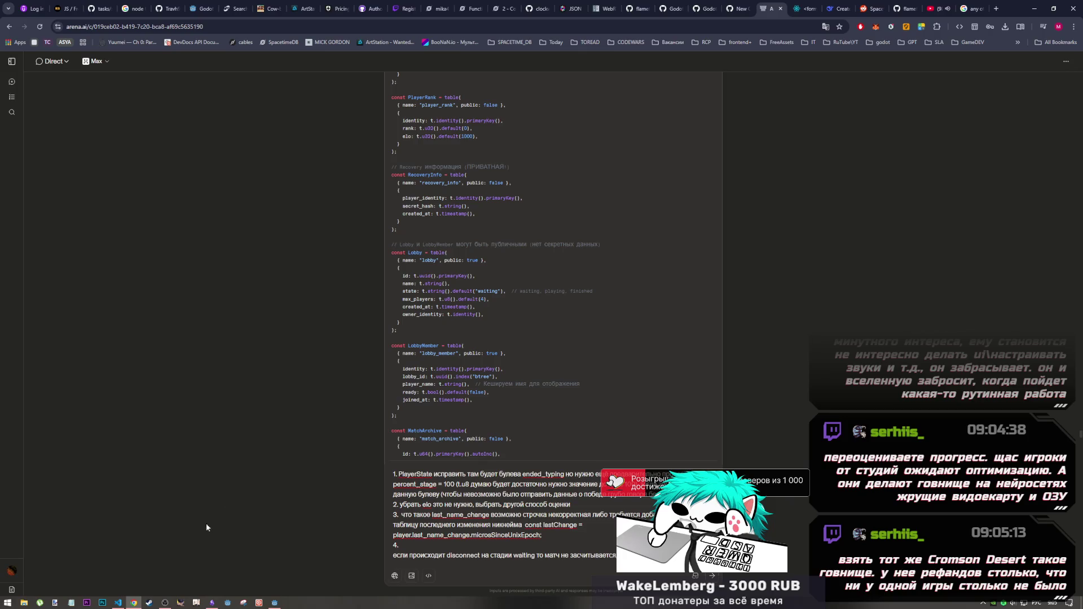
click(164, 603)
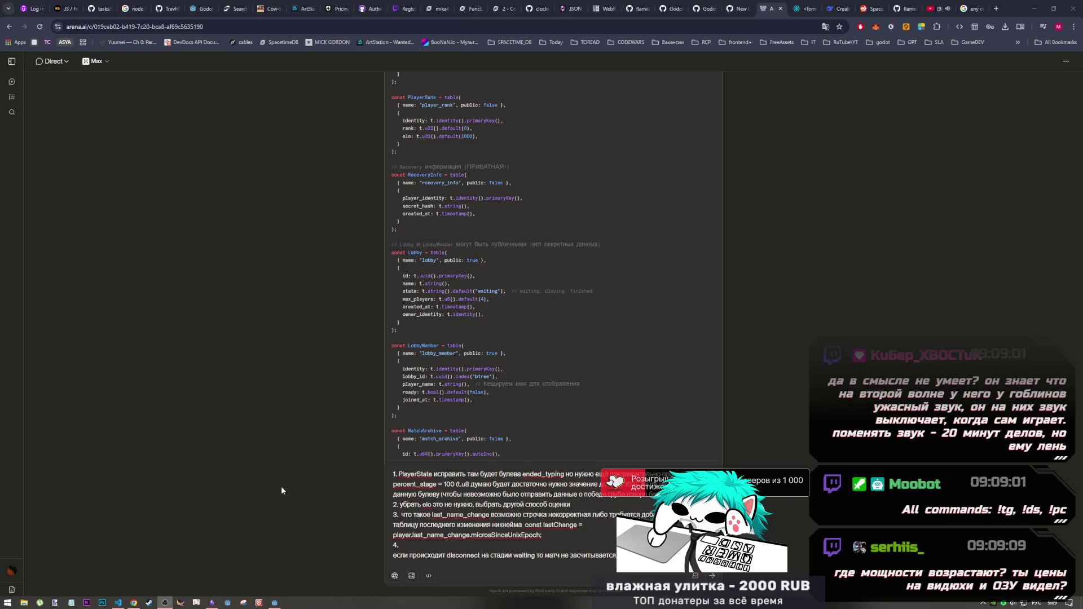
click(1025, 4)
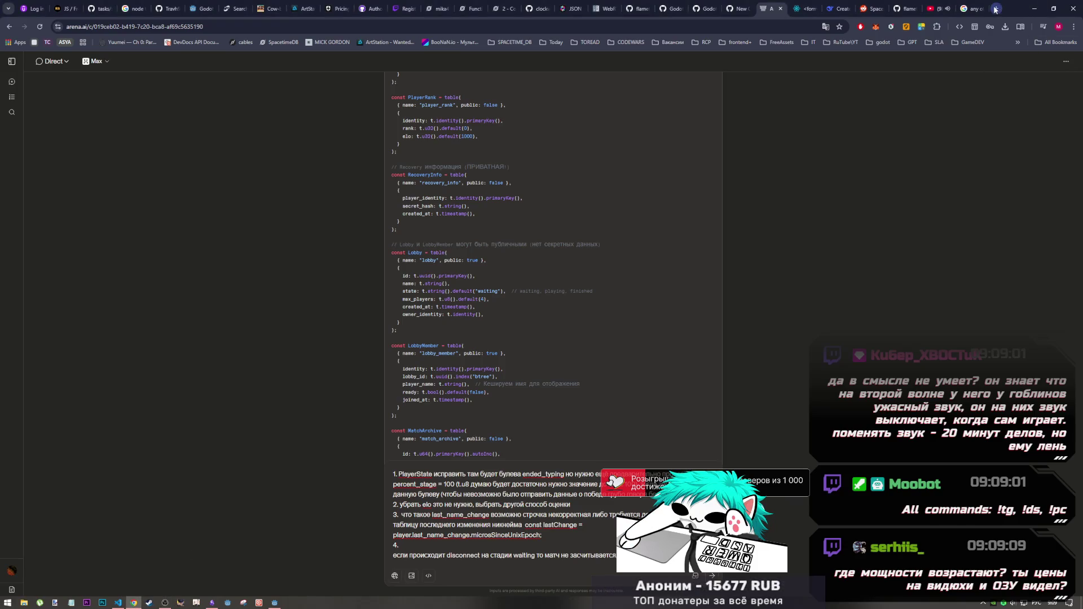
Search Google for 'Cromson Desert' in a new tab and reload the timed-out page.
click(996, 8)
text(Cromson Desert)
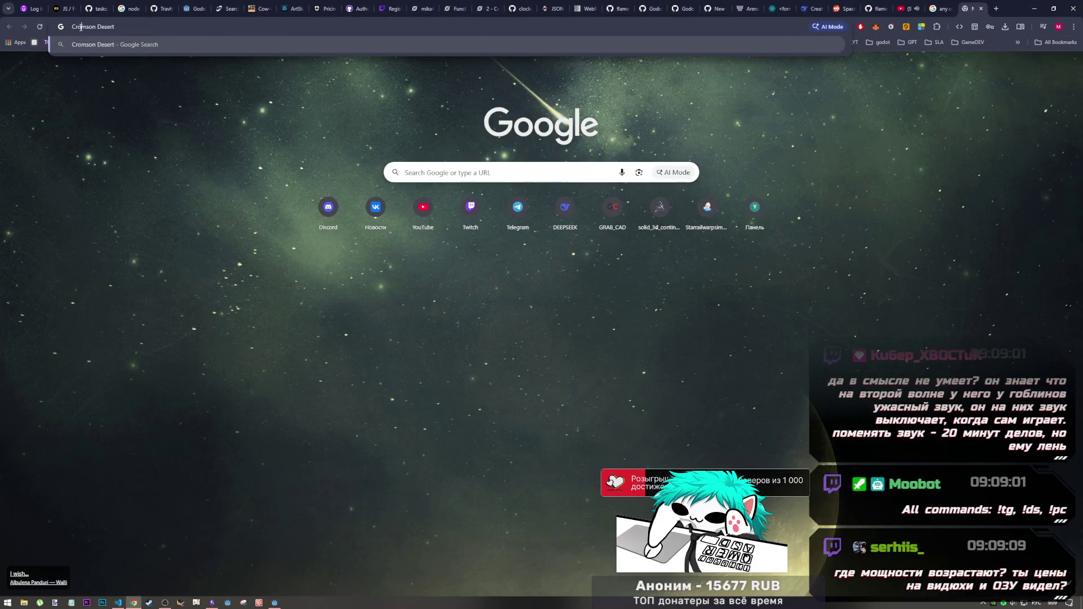
click(87, 48)
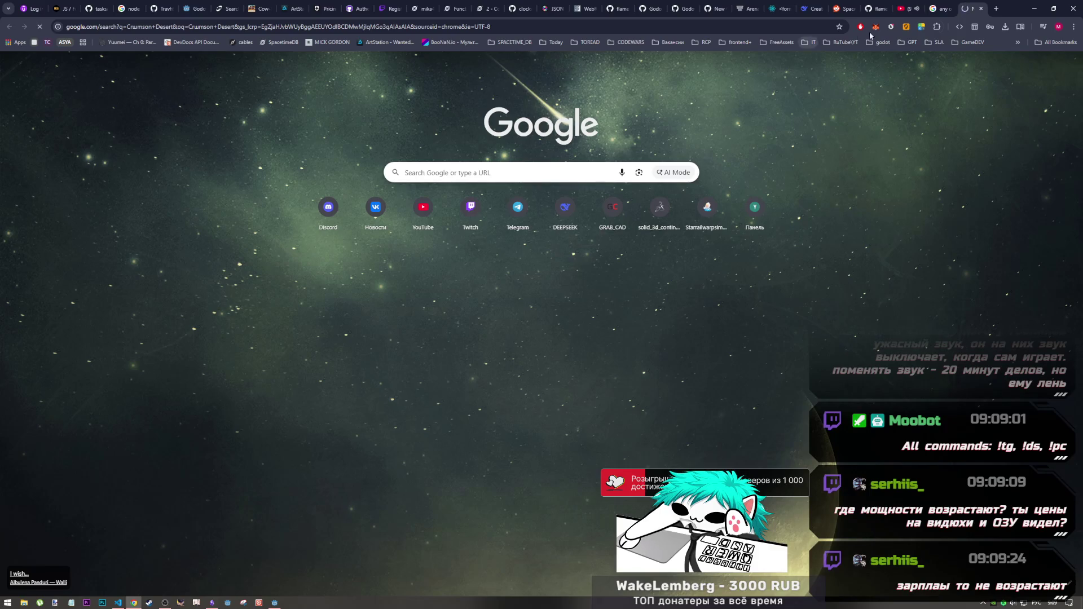
key(F5)
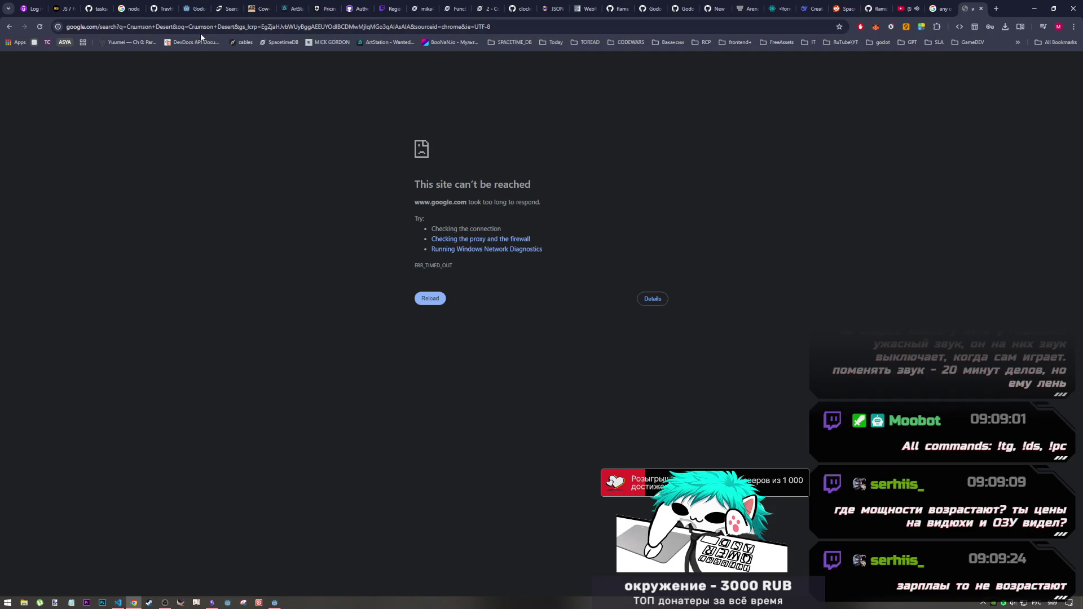
Close the timed-out tab and search 'crimson desert' in the earlier Google results tab.
click(937, 9)
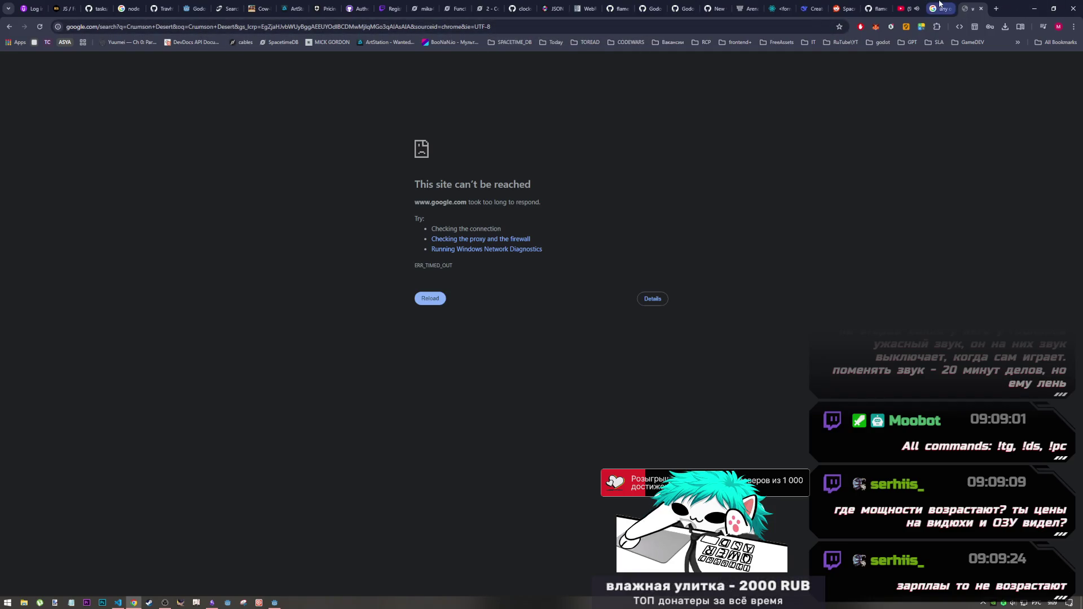
middle_click(980, 10)
triple_click(145, 72)
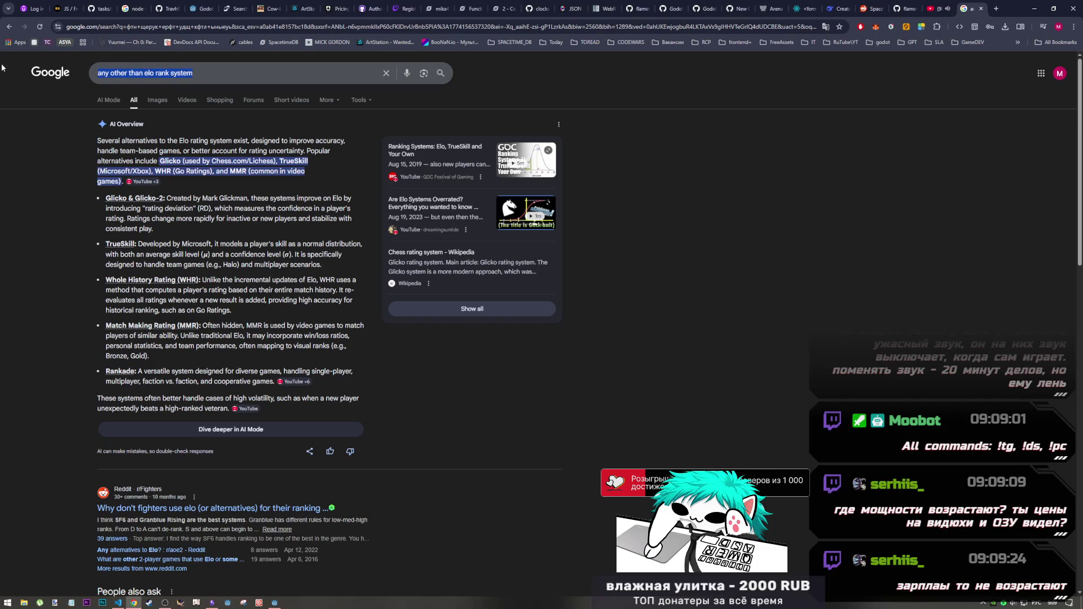
text(crims)
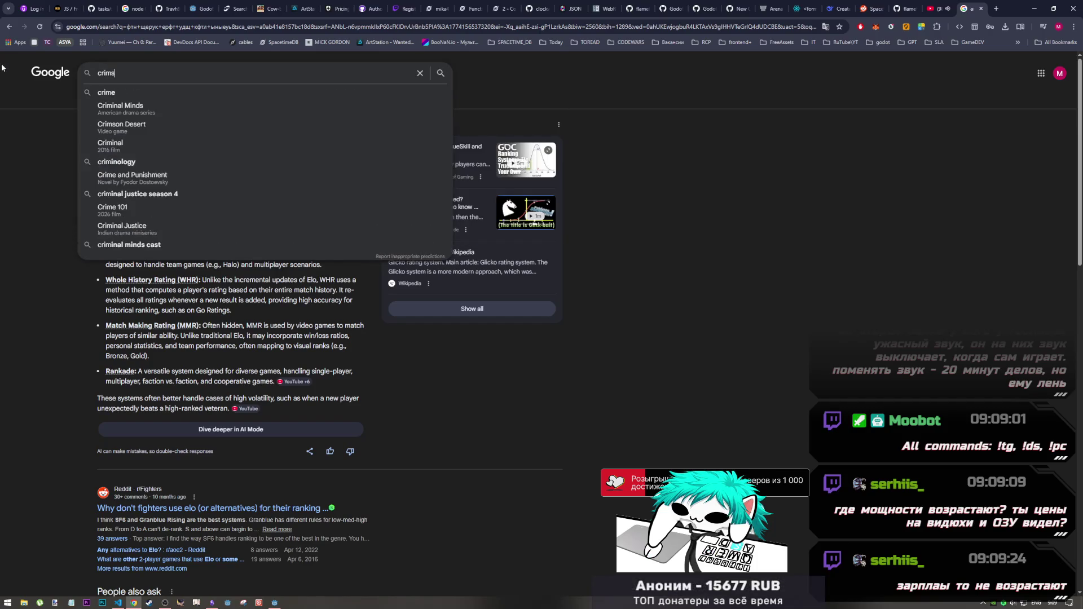
text(on desert)
key(Return)
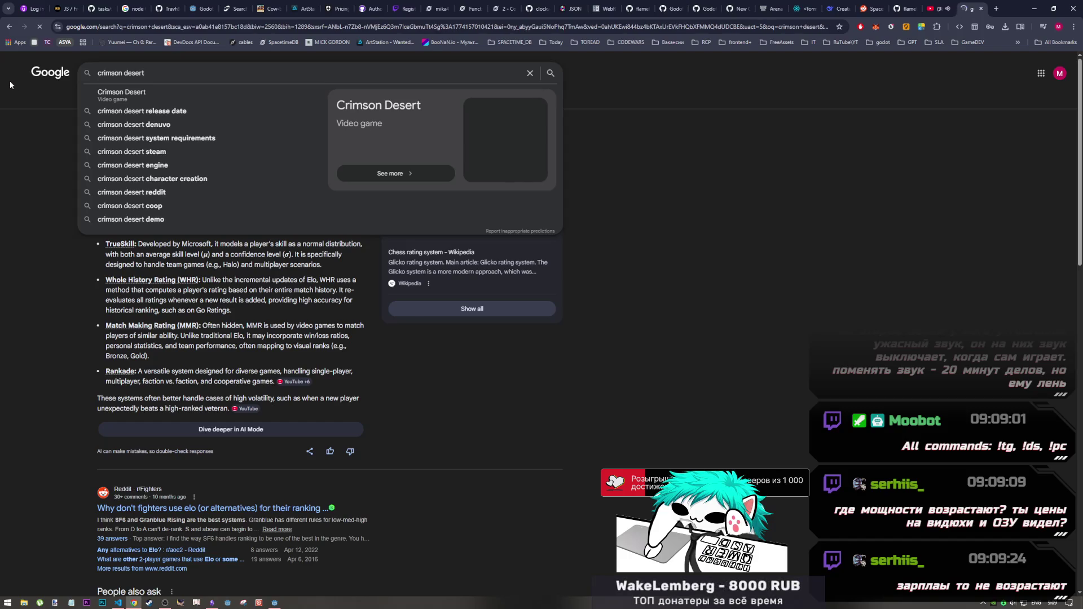
click(165, 602)
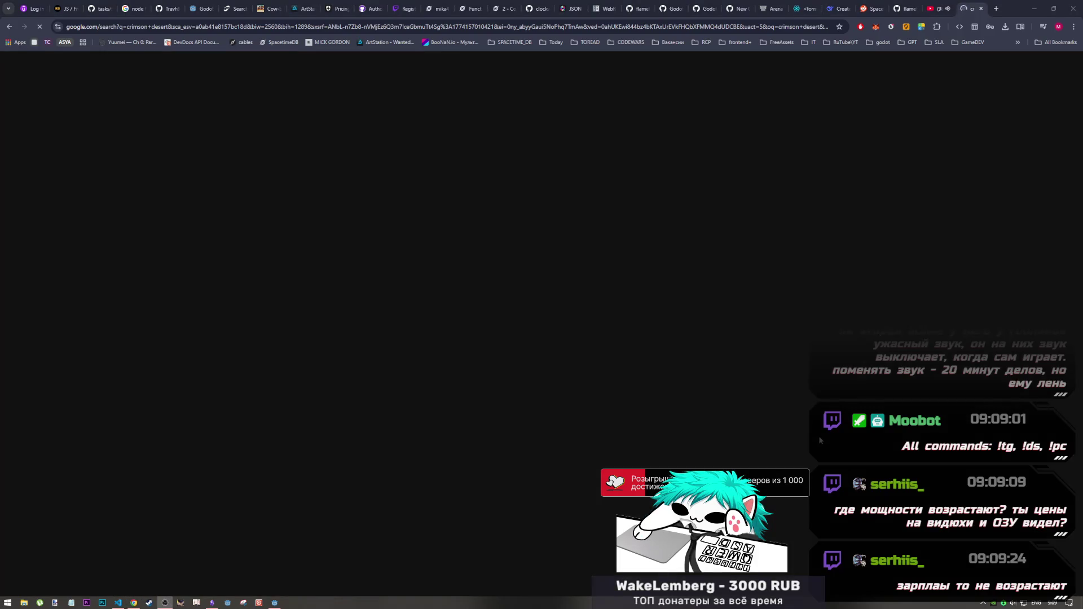